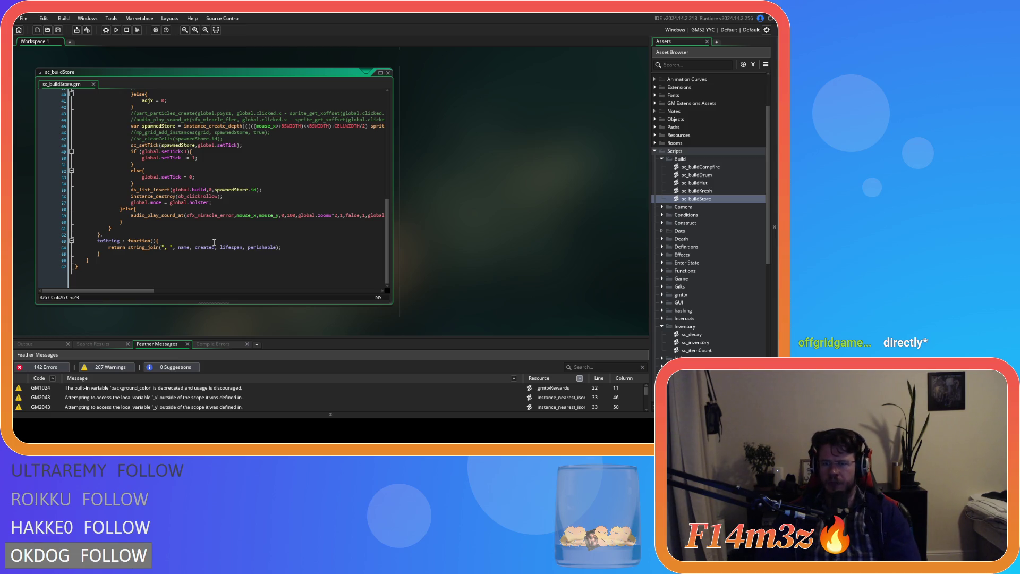
- Expand the Loading scripts folder in the Asset Browser, then collapse it again
scroll(685, 266, down, 3)
click(662, 284)
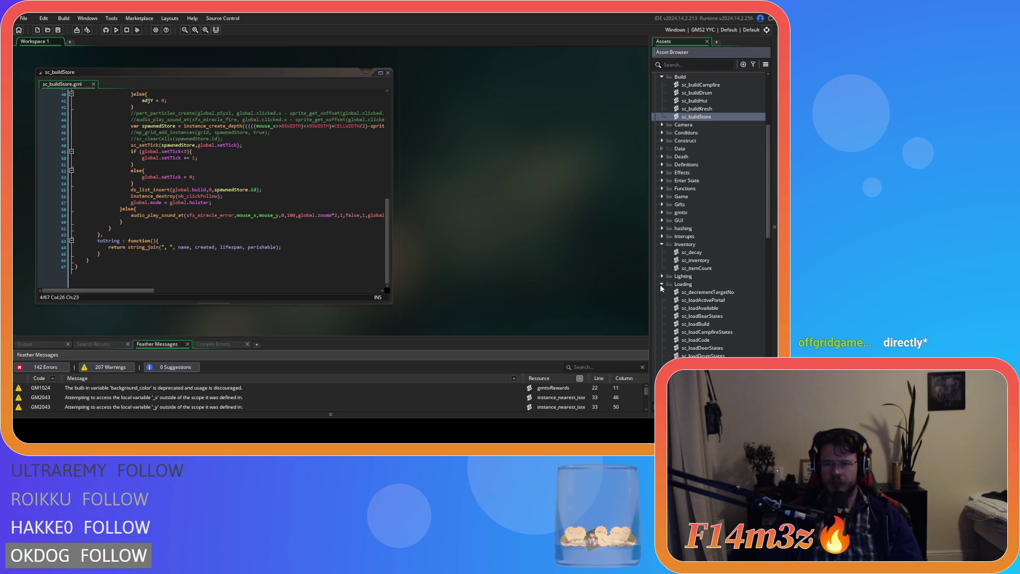
scroll(734, 298, down, 7)
scroll(699, 281, up, 1)
scroll(698, 282, up, 5)
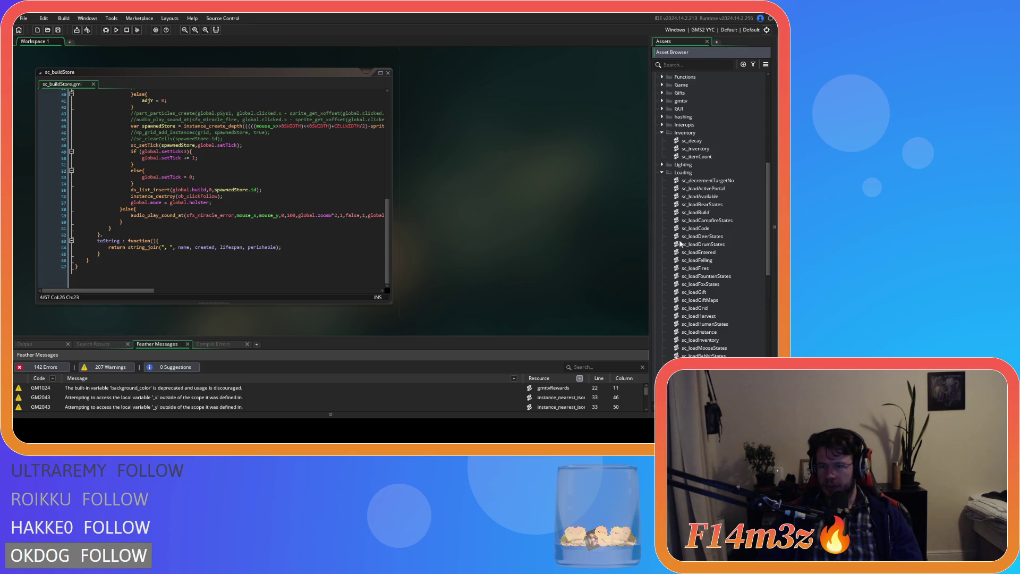
click(662, 174)
scroll(674, 191, up, 5)
scroll(674, 190, up, 5)
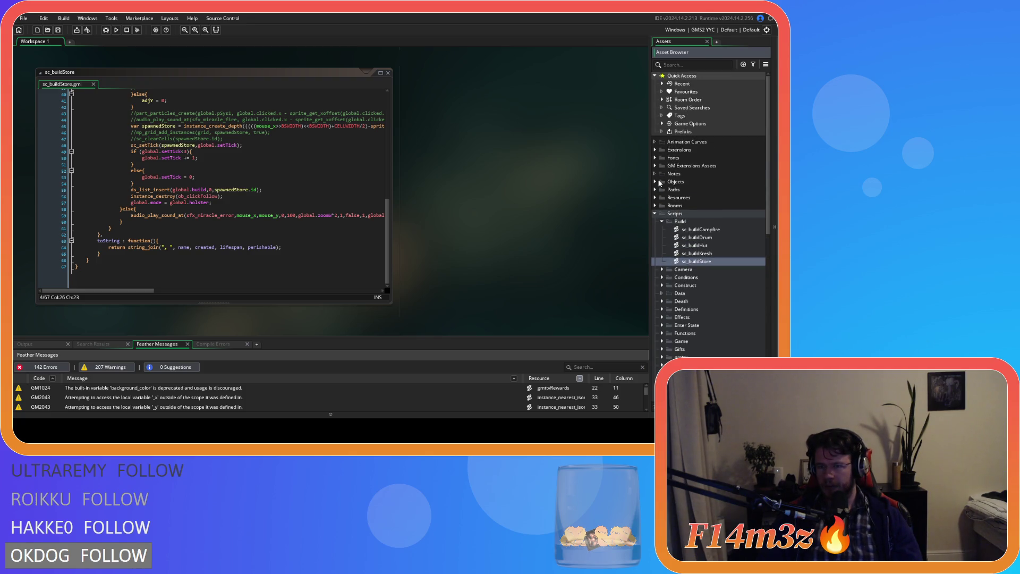
- Open ob_save from Objects > Save and show its Key Press - F5 code
click(658, 182)
click(662, 293)
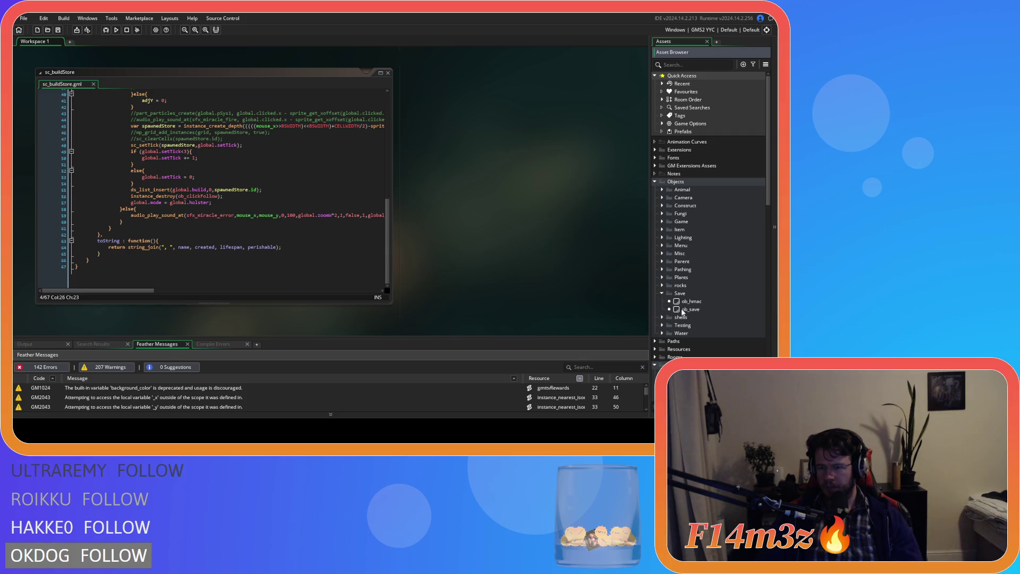
double_click(663, 309)
click(202, 148)
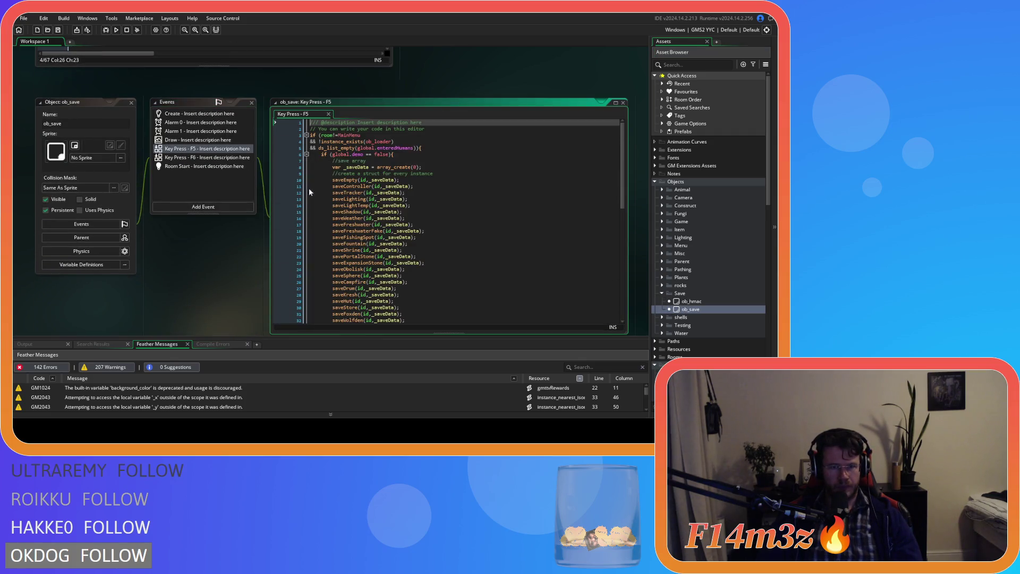
- Jump from the F5 code's saveHuman call to the sc_saveHuman script
scroll(487, 196, down, 10)
middle_click(361, 256)
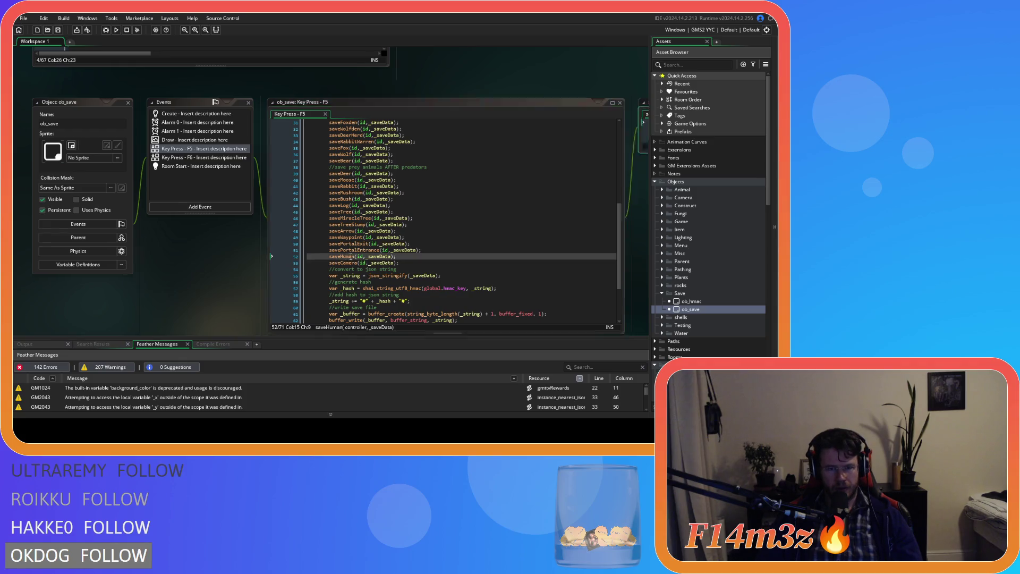
drag(631, 126, 636, 163)
- Search sc_saveHuman for 'inv' and jump to the saveInventory function's definition
click(584, 177)
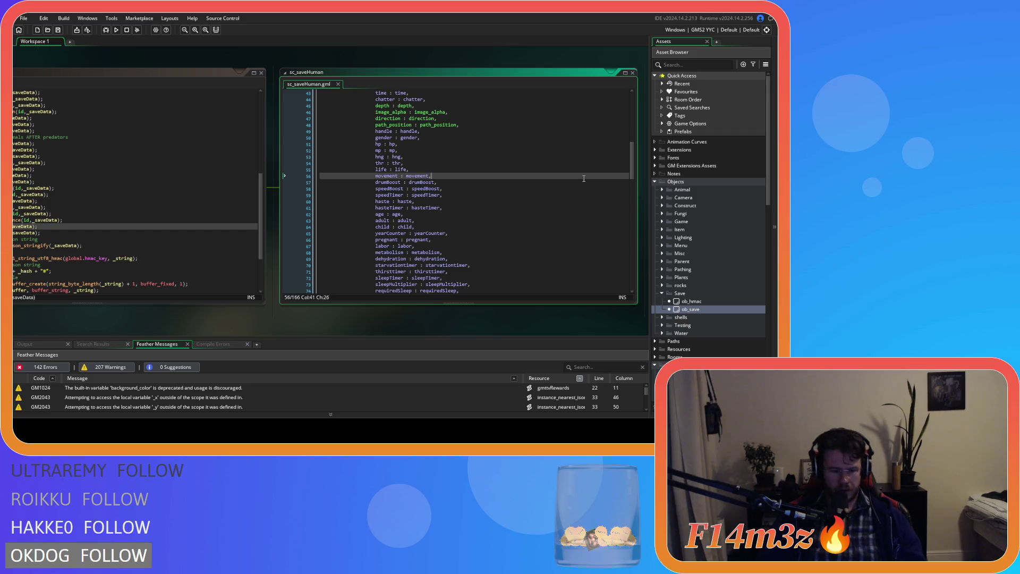
key(ctrl+f)
text(inv)
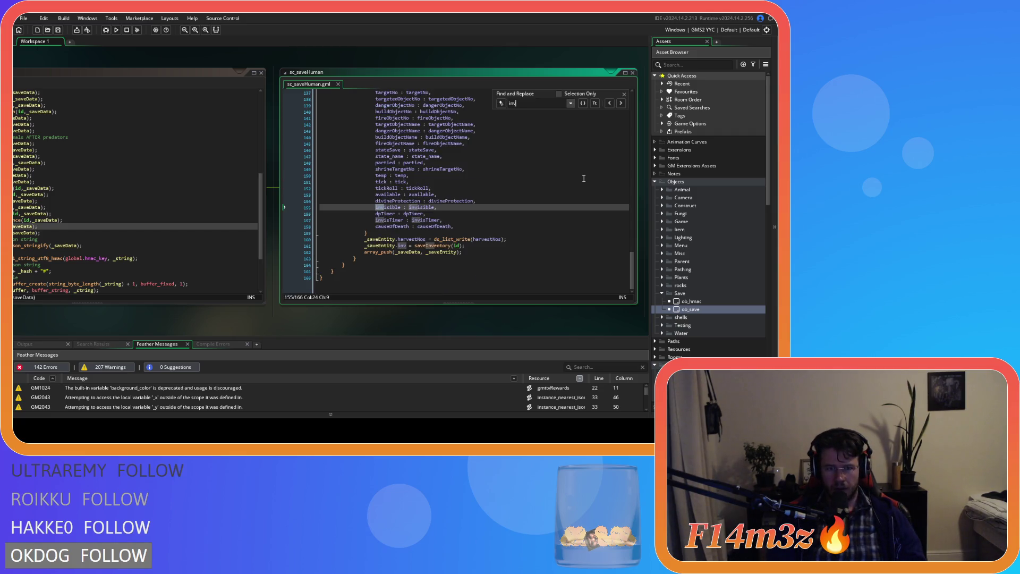
mouse_move(431, 245)
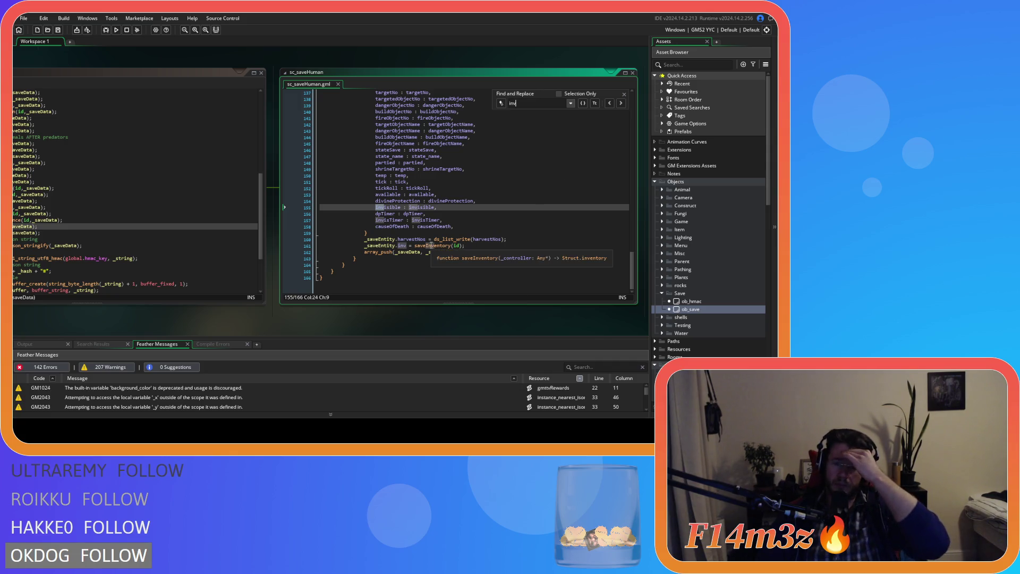
middle_click(431, 246)
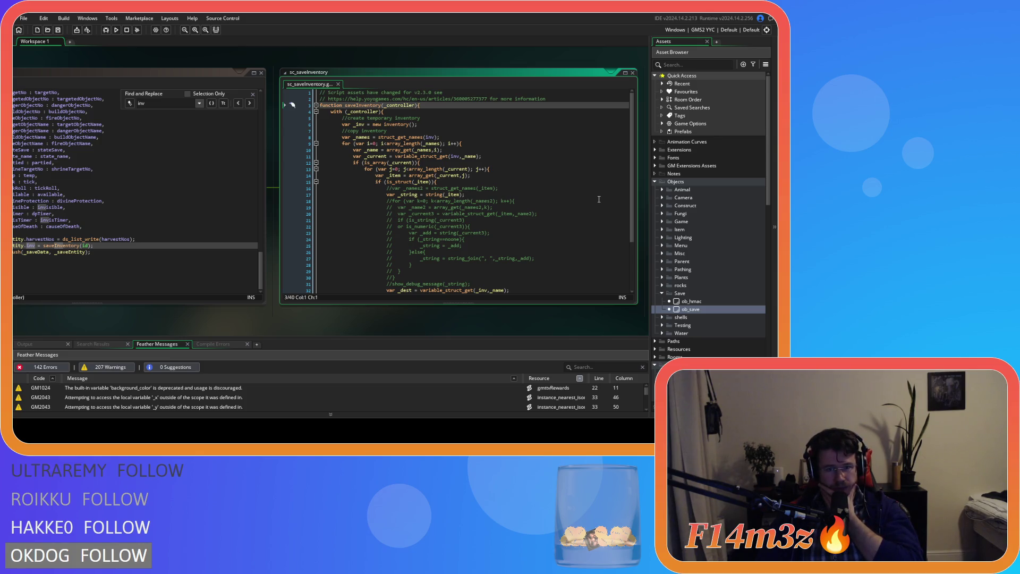
- Select and review saveInventory's commented-out lines 18–30, then pan back to sc_saveHuman
scroll(599, 200, down, 3)
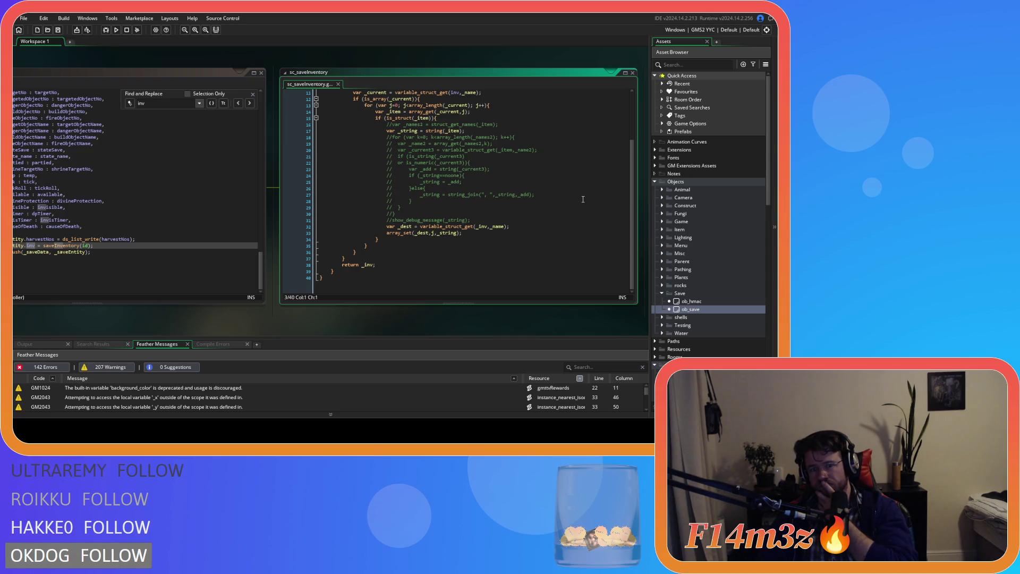
mouse_move(399, 214)
mouse_down()
mouse_move(379, 130)
mouse_move(380, 140)
mouse_up()
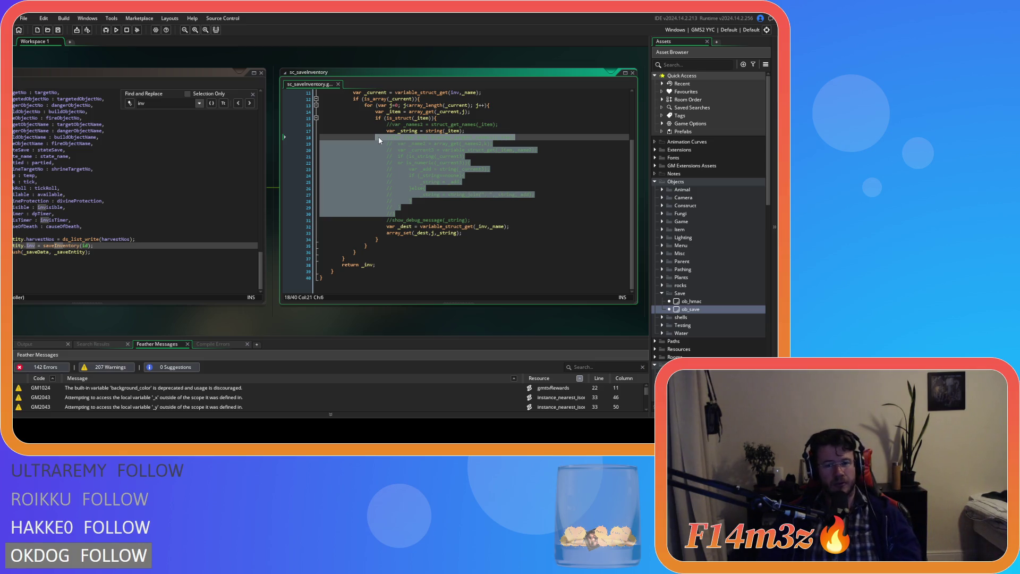
click(467, 200)
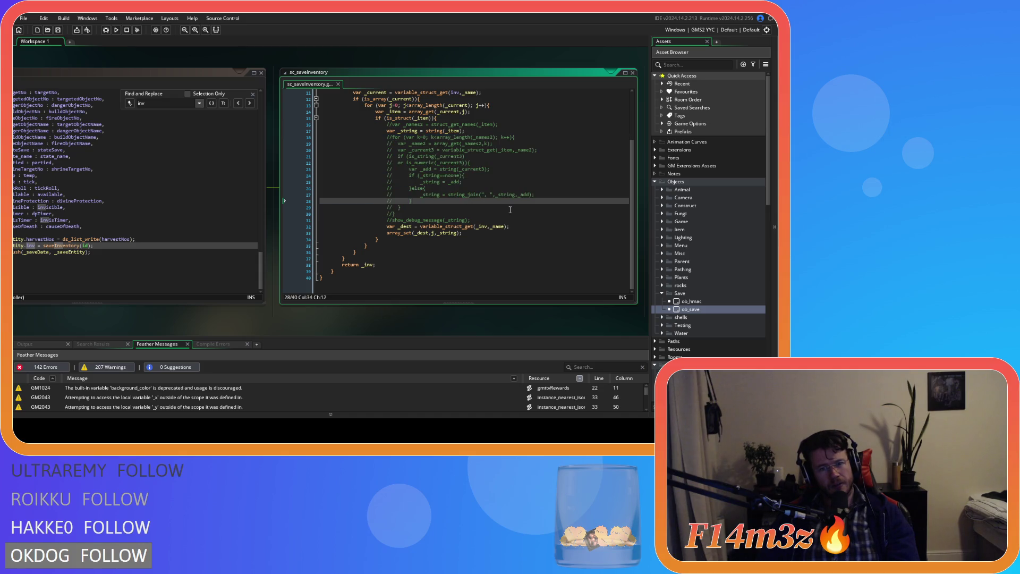
scroll(510, 210, up, 3)
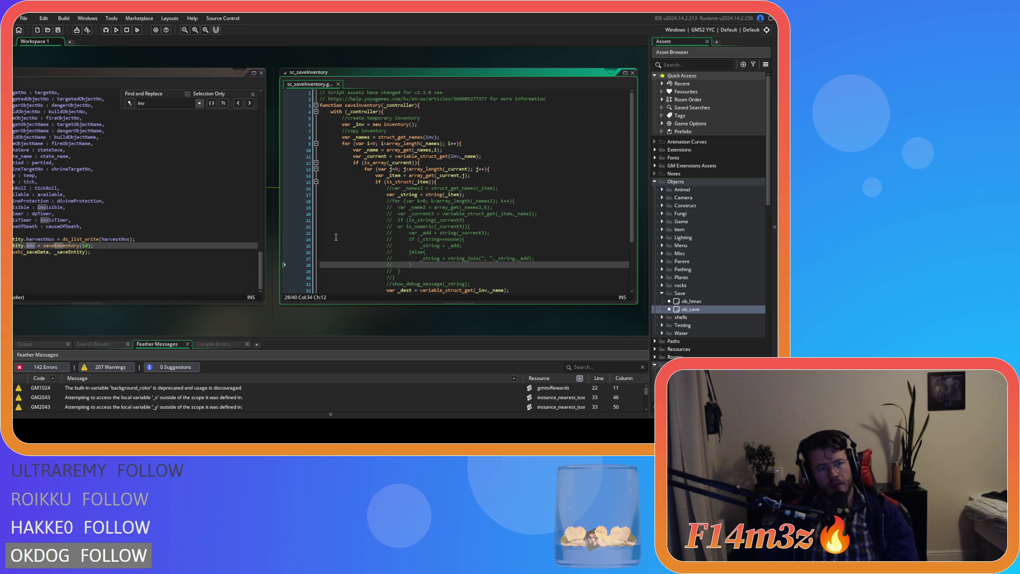
mouse_move(153, 317)
mouse_down()
mouse_move(259, 314)
mouse_move(154, 306)
mouse_up()
scroll(422, 187, down, 3)
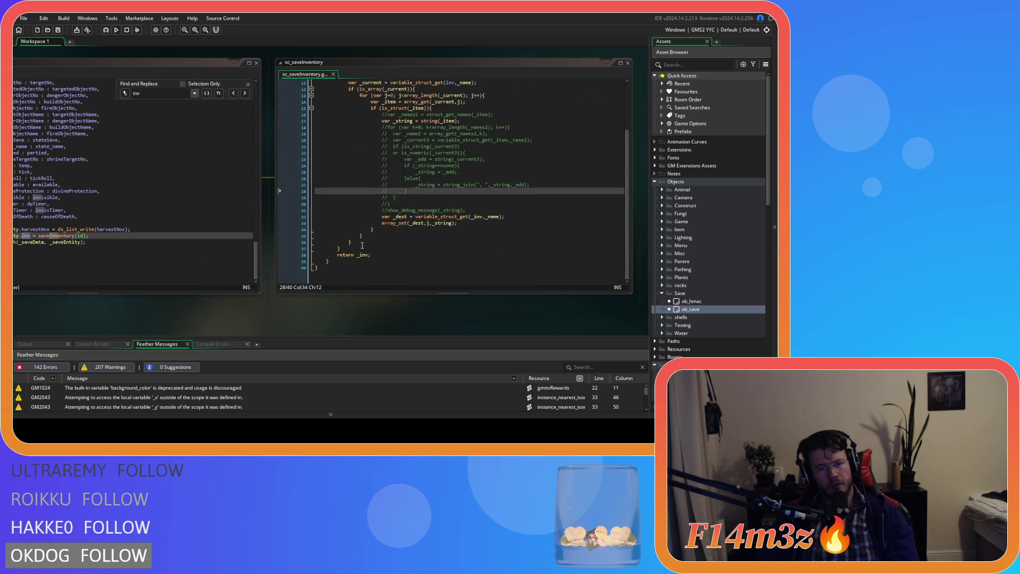
scroll(412, 168, up, 3)
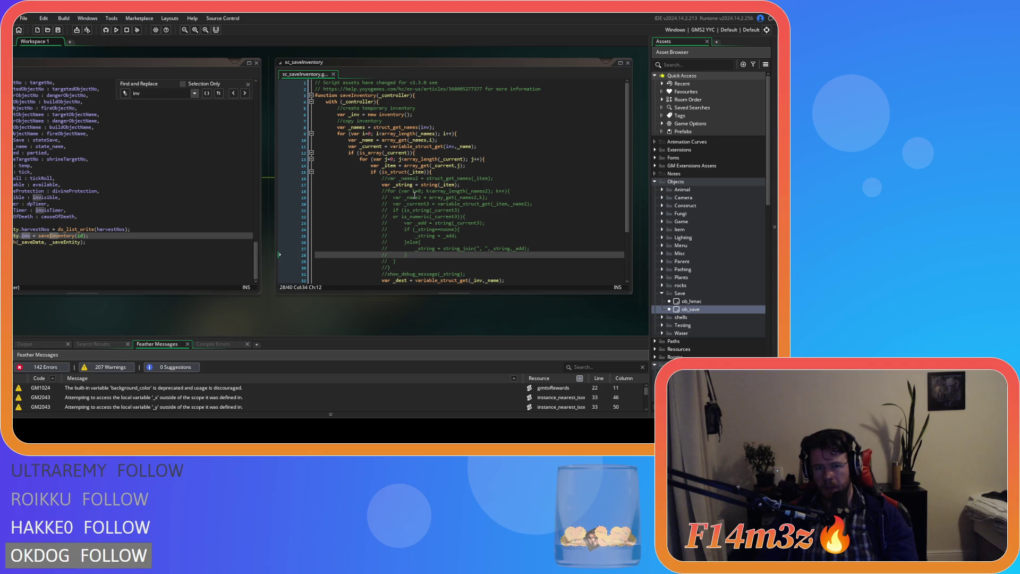
- Scroll through sc_loadInventory's code mapping each item type to its icon sprite
scroll(414, 196, down, 1)
scroll(414, 196, up, 1)
scroll(414, 196, down, 1)
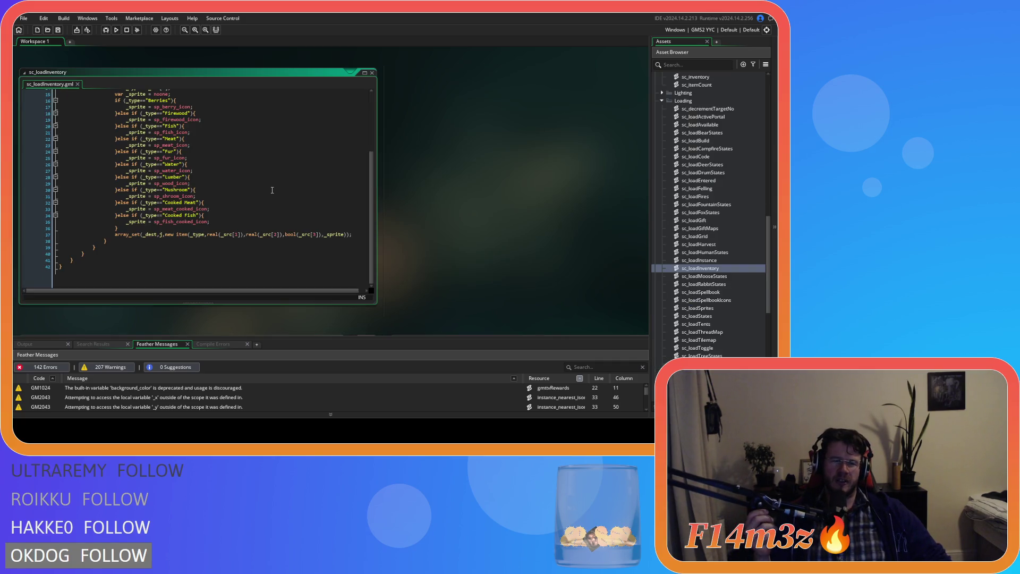
scroll(204, 241, up, 5)
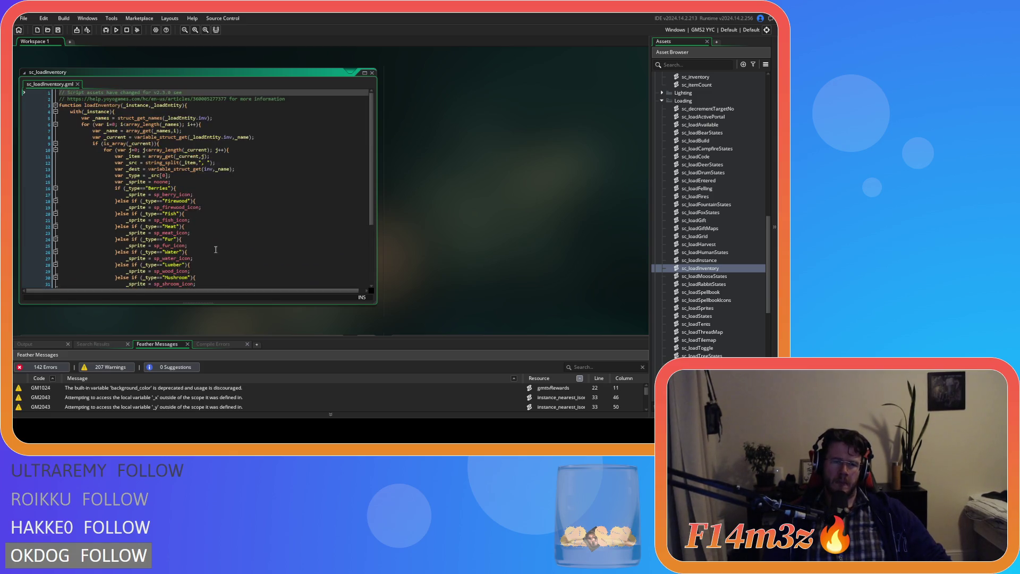
click(215, 249)
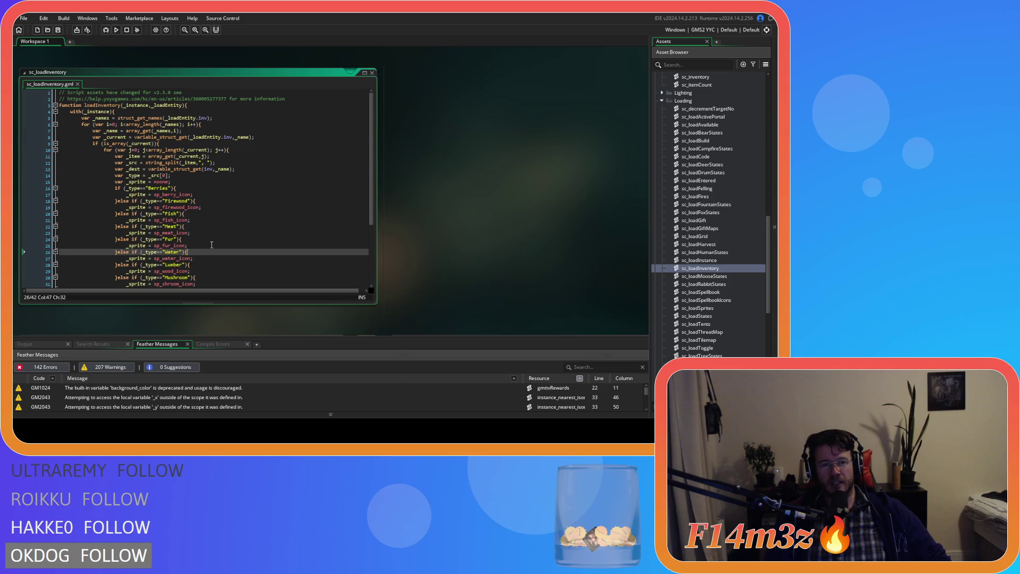
click(240, 219)
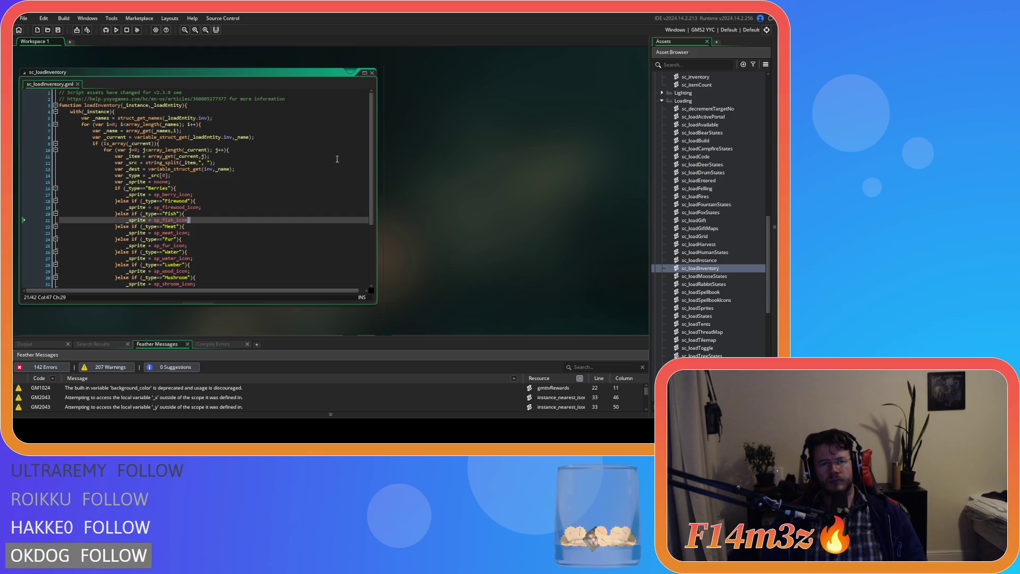
scroll(535, 289, down, 3)
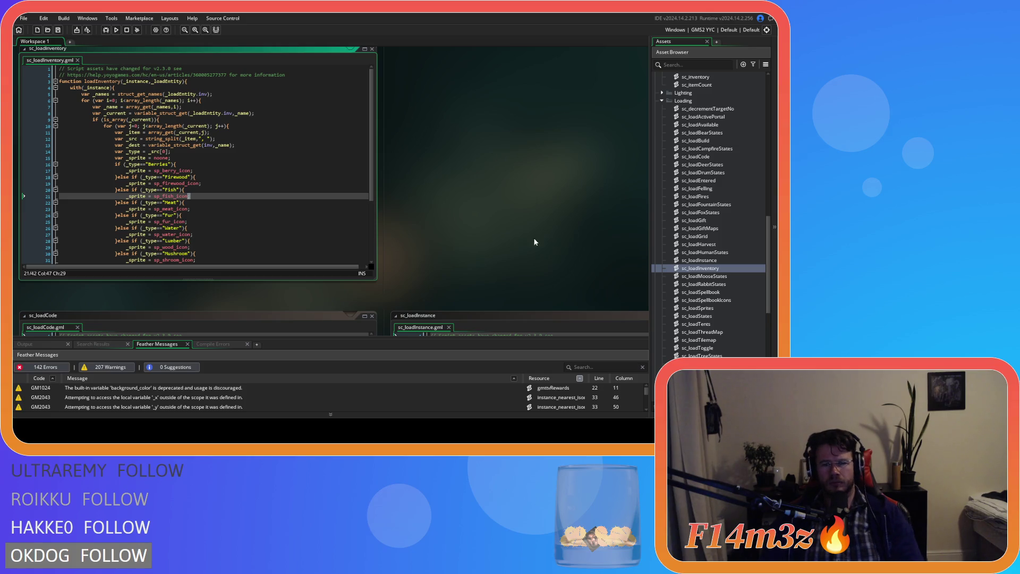
- Reopen sc_saveInventory from the Save folder in the Asset Browser
scroll(538, 239, down, 3)
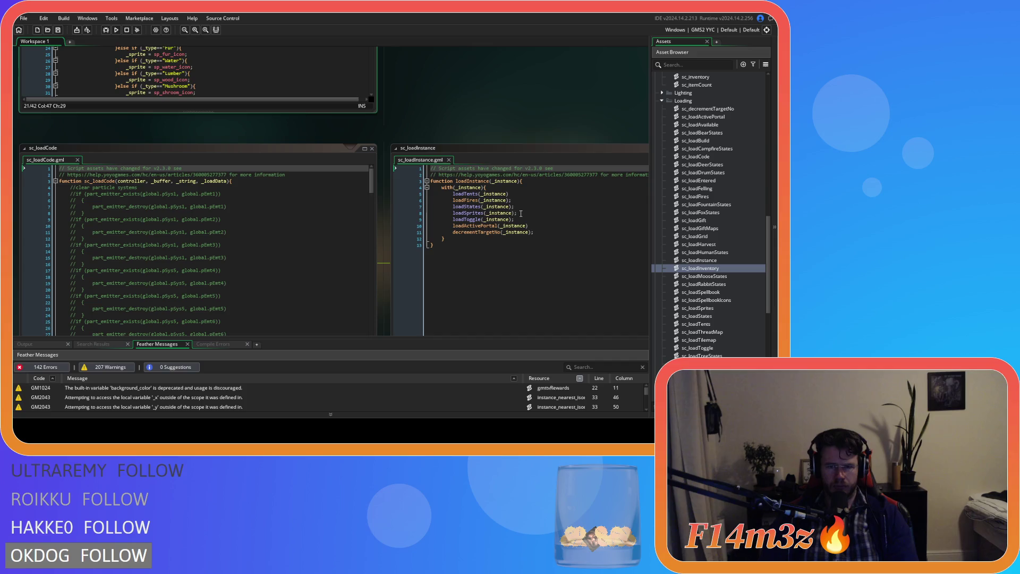
click(502, 200)
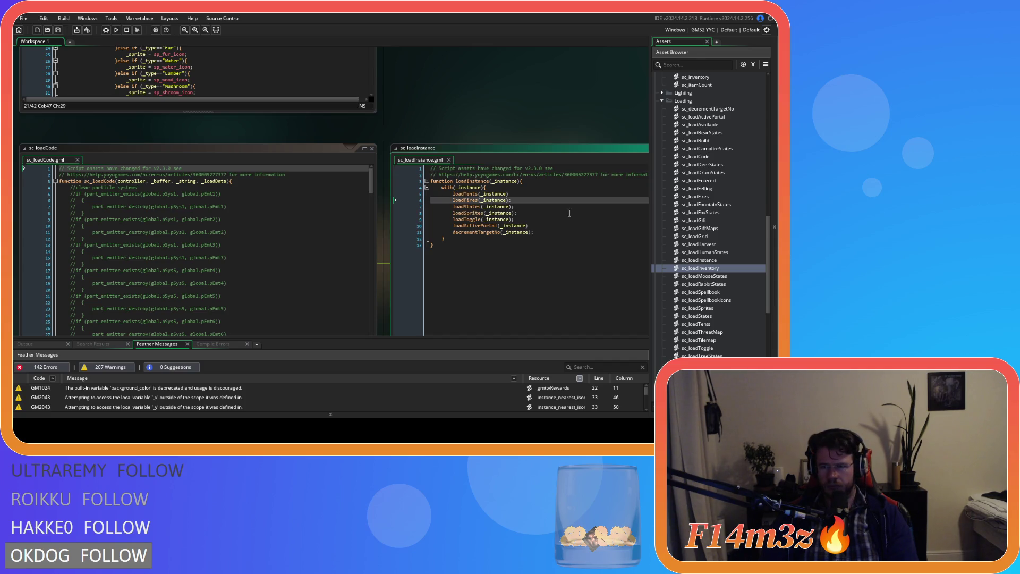
scroll(323, 83, down, 3)
scroll(351, 254, down, 3)
scroll(351, 254, up, 6)
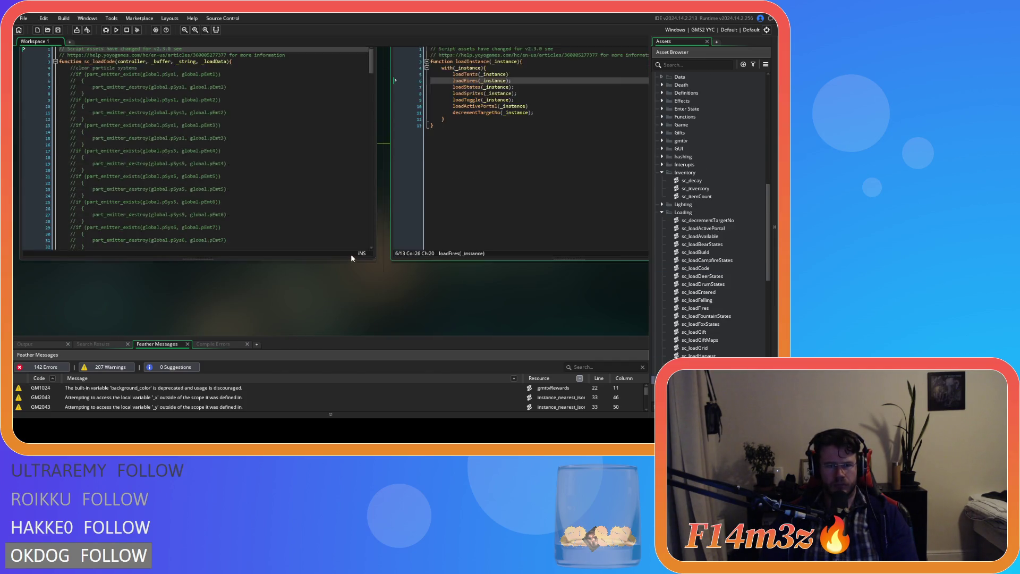
scroll(442, 254, down, 3)
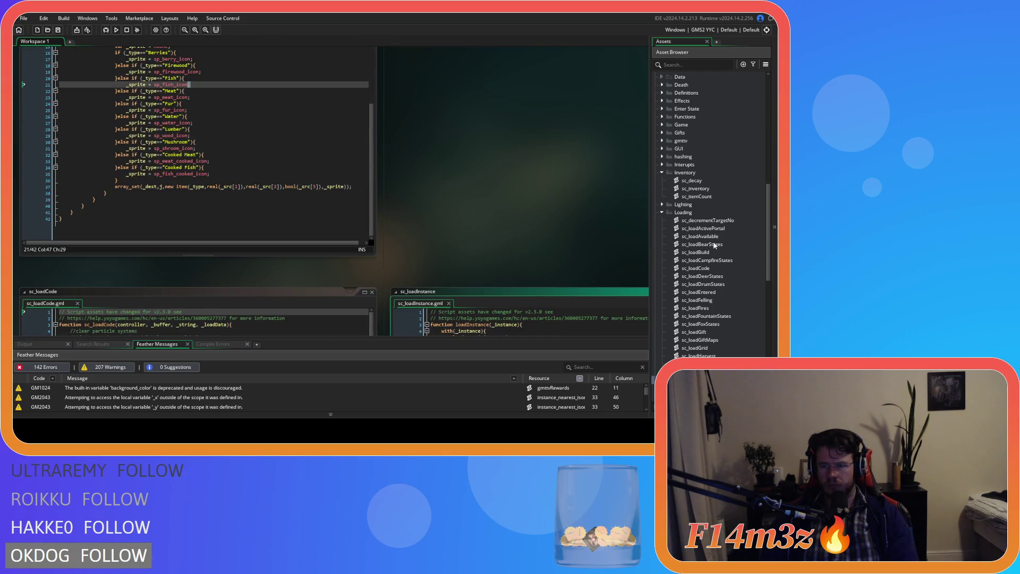
scroll(714, 246, down, 6)
scroll(714, 246, down, 10)
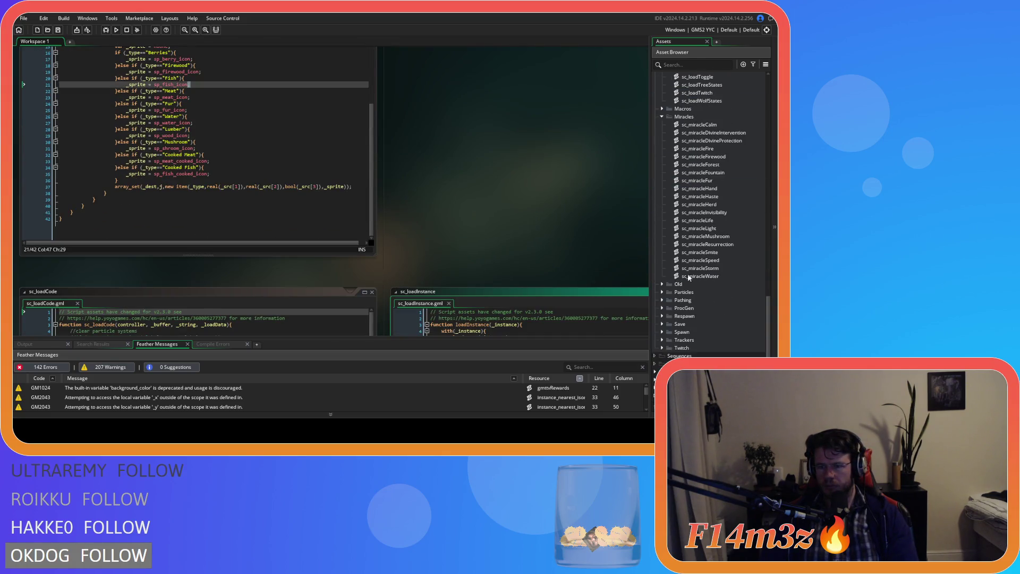
scroll(668, 310, down, 4)
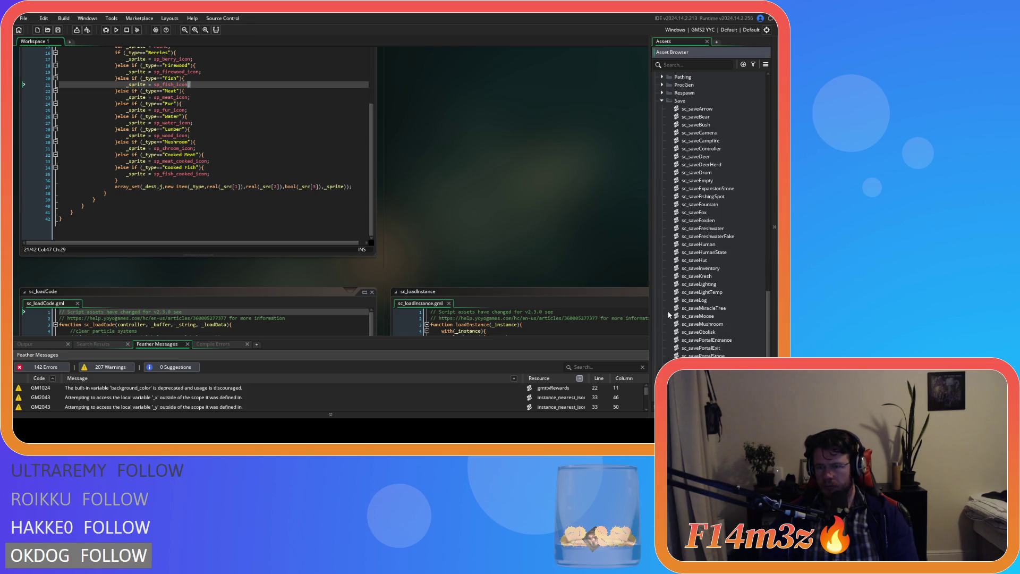
scroll(668, 310, down, 1)
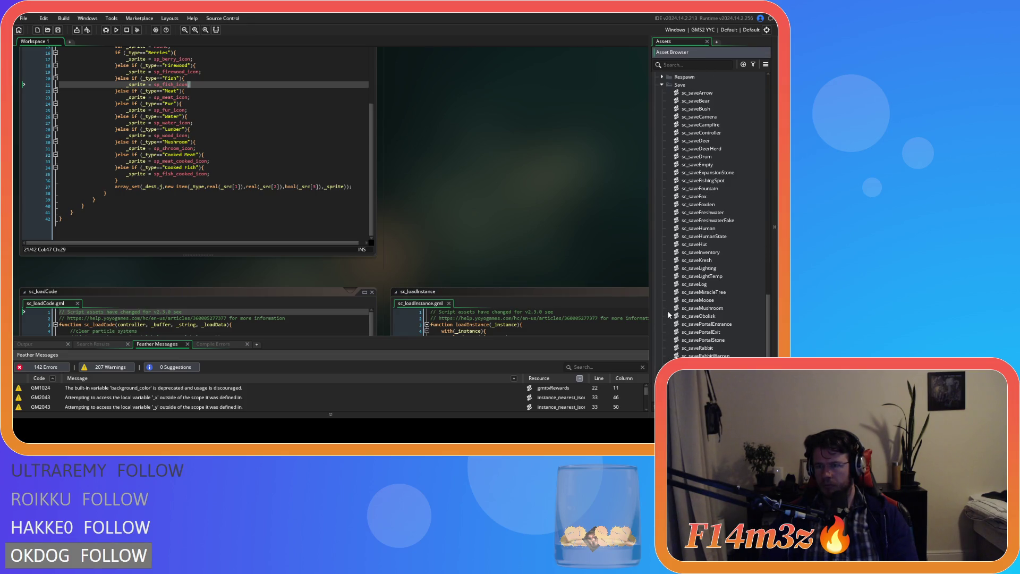
scroll(668, 310, down, 4)
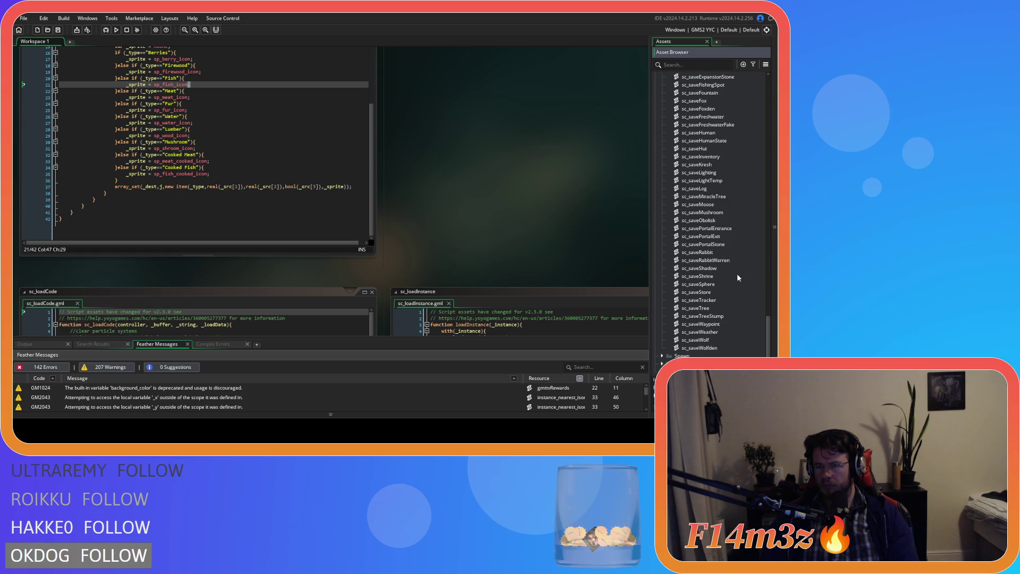
double_click(731, 157)
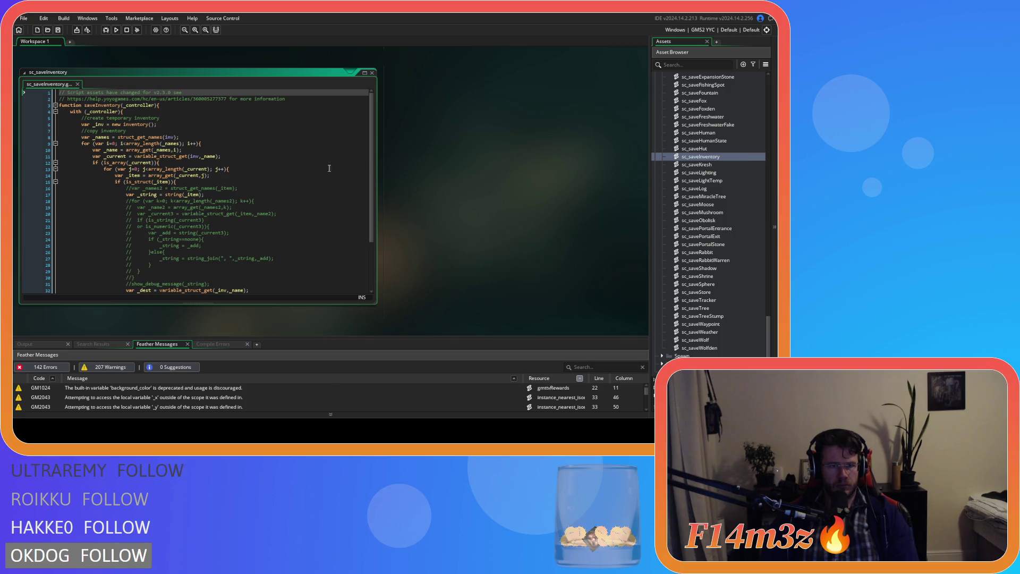
- Place the caret on lines 8 and 17, then scroll up to sc_loadCode and sc_loadInstance
click(204, 136)
click(208, 192)
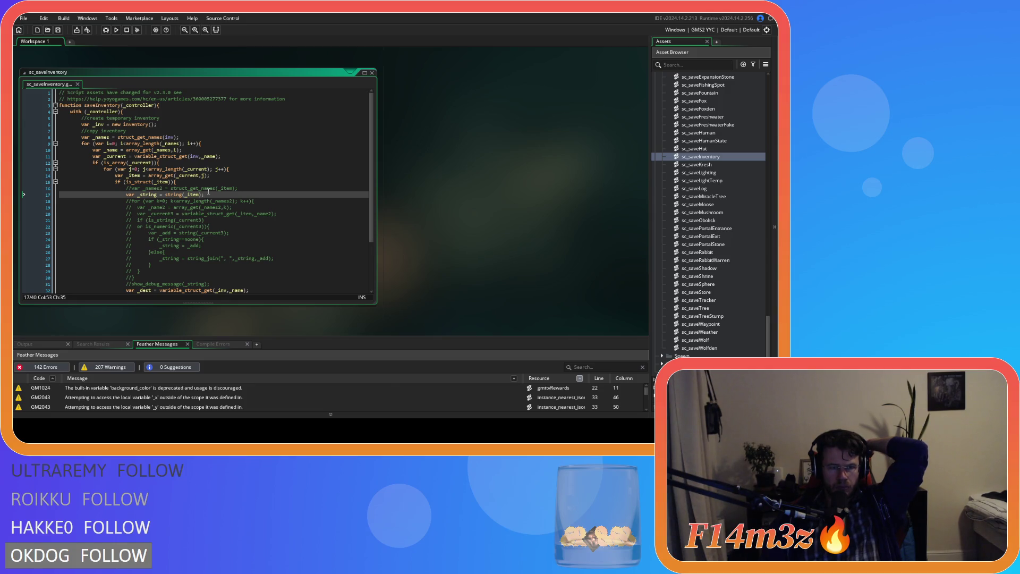
scroll(208, 190, down, 3)
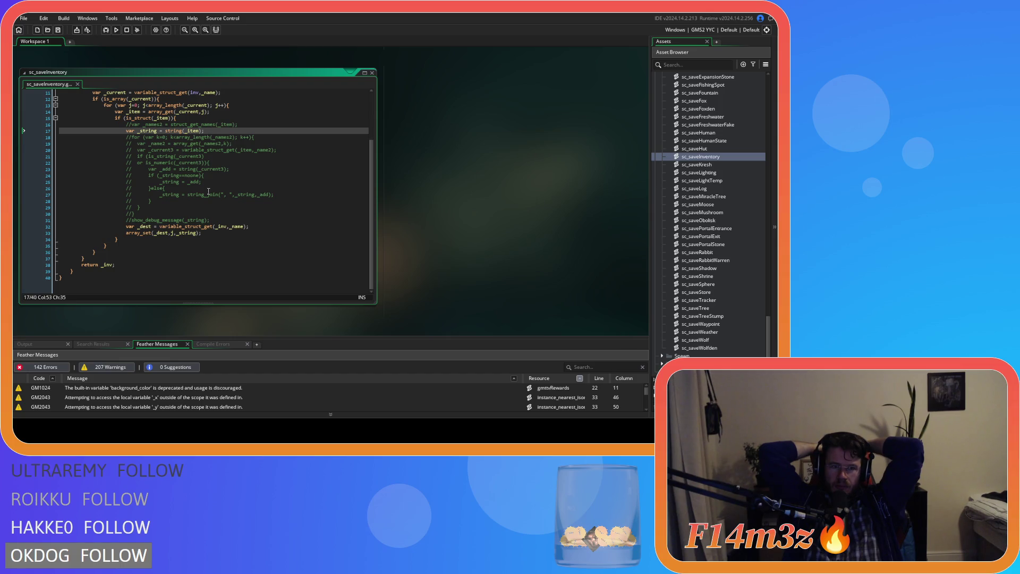
scroll(169, 163, up, 3)
scroll(169, 163, down, 3)
scroll(509, 207, up, 5)
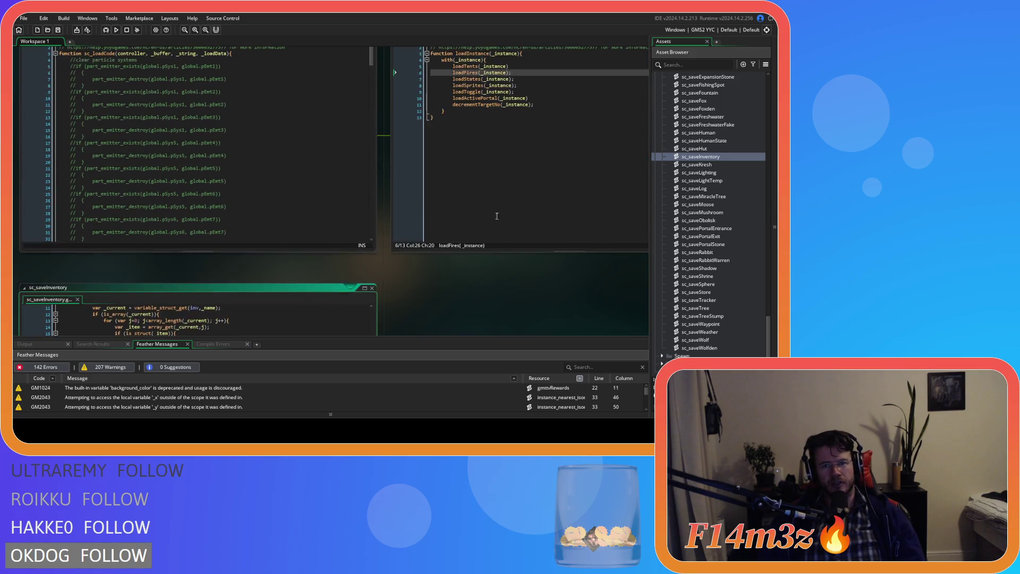
- Scroll through the sc_loadInventory code, then scroll the Asset Browser up
scroll(500, 214, up, 6)
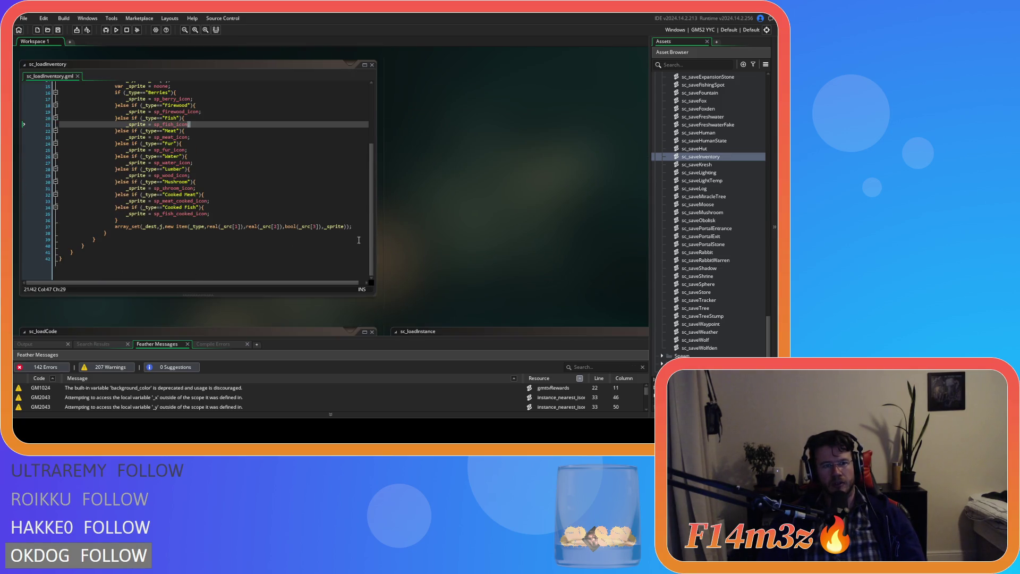
drag(371, 213, 371, 154)
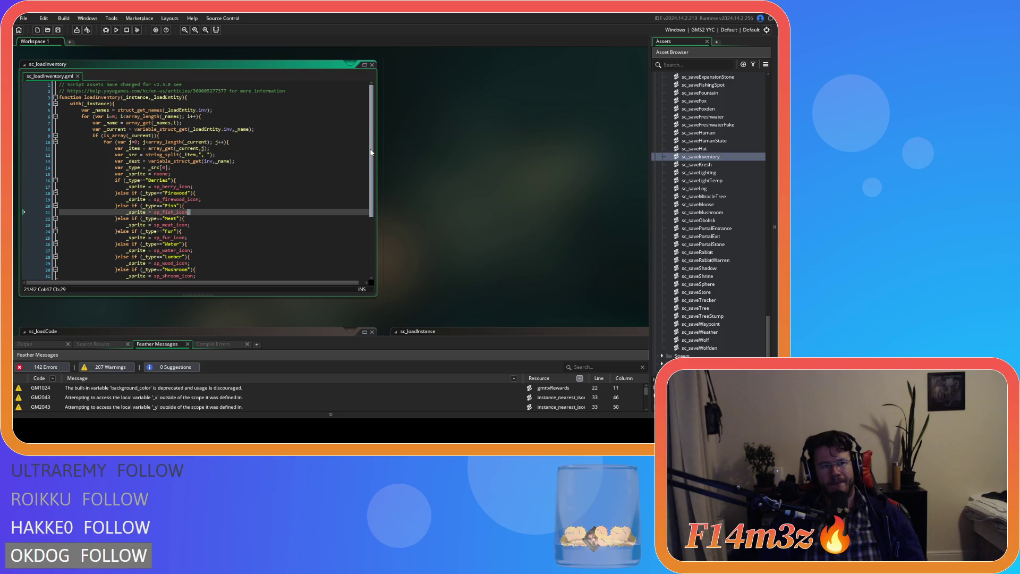
mouse_move(371, 153)
mouse_down()
mouse_move(362, 257)
mouse_move(365, 151)
mouse_up()
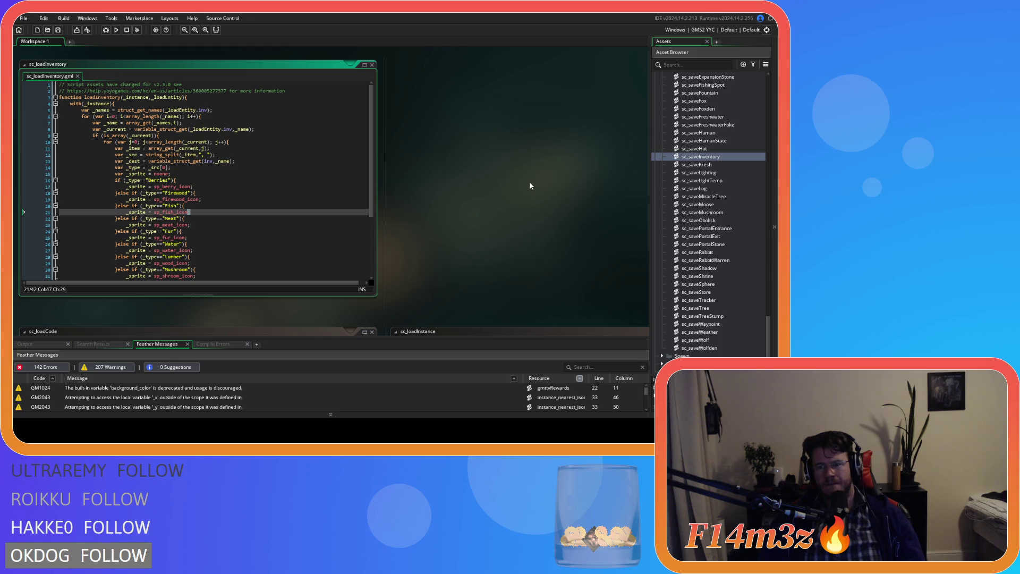
scroll(714, 253, up, 5)
scroll(713, 253, up, 10)
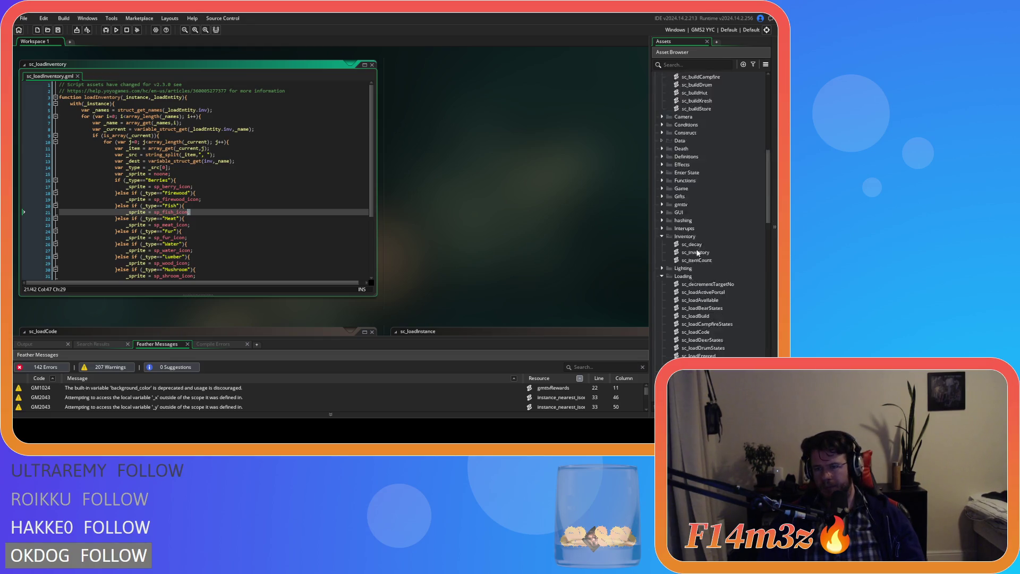
scroll(698, 254, up, 4)
- Open ob_save's F5 save code and scroll through its save calls
double_click(691, 279)
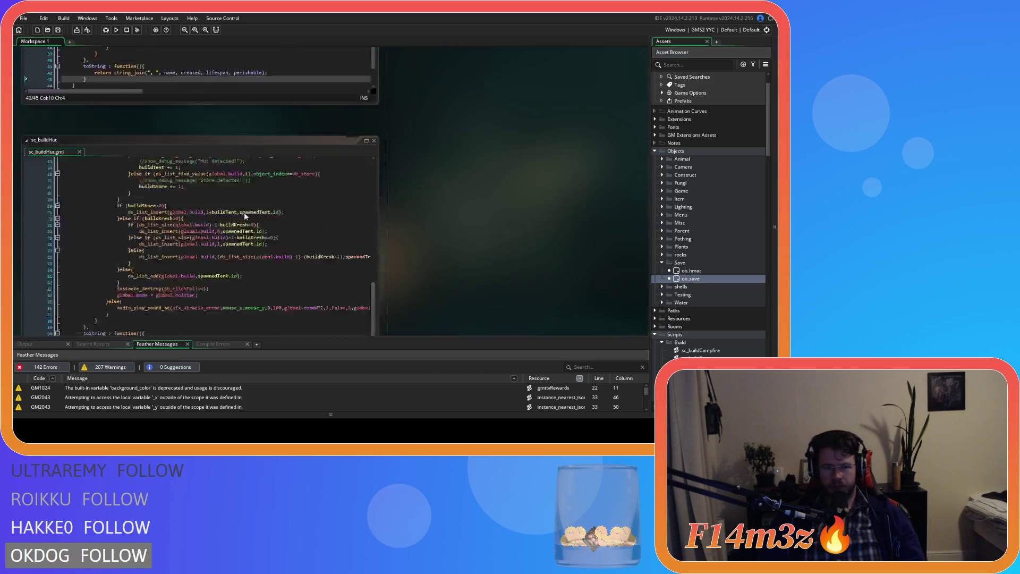
click(478, 220)
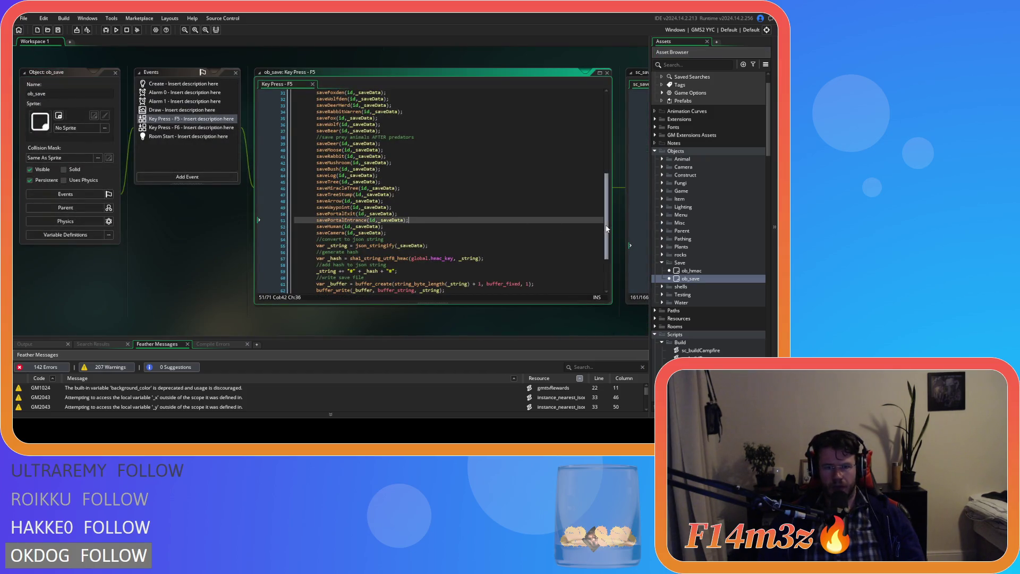
scroll(606, 239, down, 2)
scroll(611, 250, down, 2)
scroll(611, 253, up, 7)
- Comment out line 161 of sc_saveHuman, which saves the human's inventory
drag(590, 321, 106, 327)
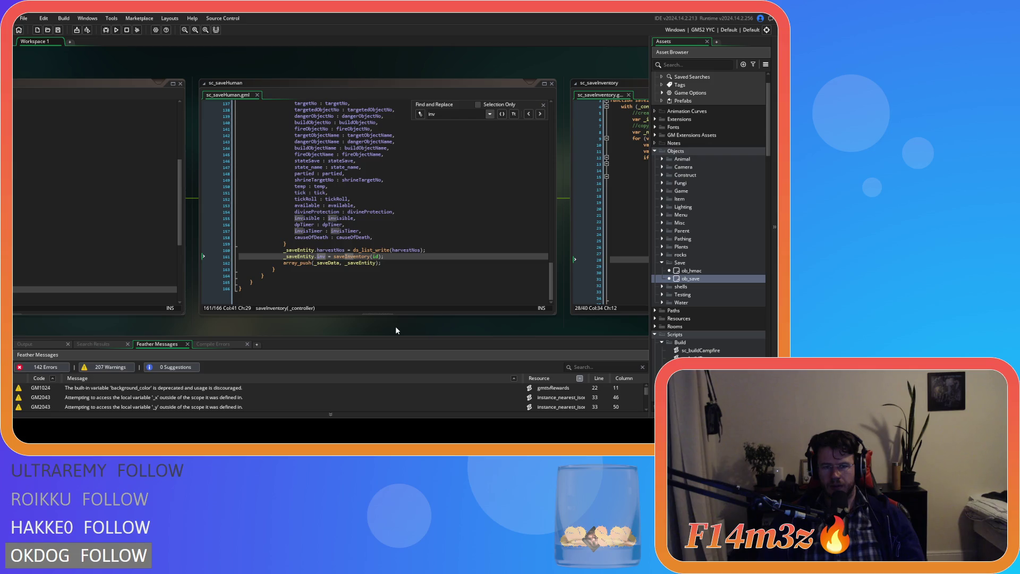
drag(155, 333, 270, 324)
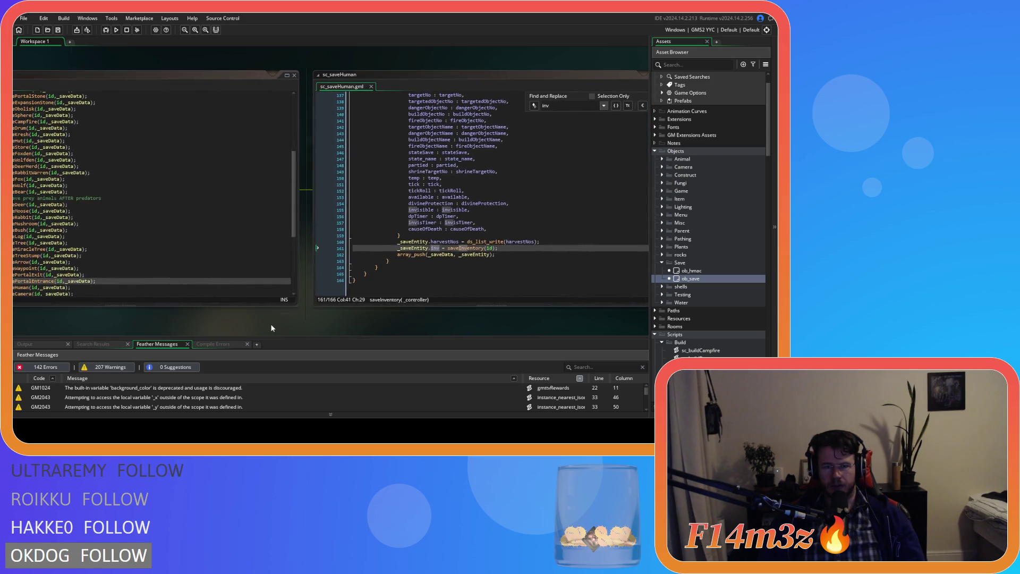
click(517, 247)
key(ctrl+k)
- Return to ob_save's F5 code and search it for 'store'
drag(148, 316, 272, 325)
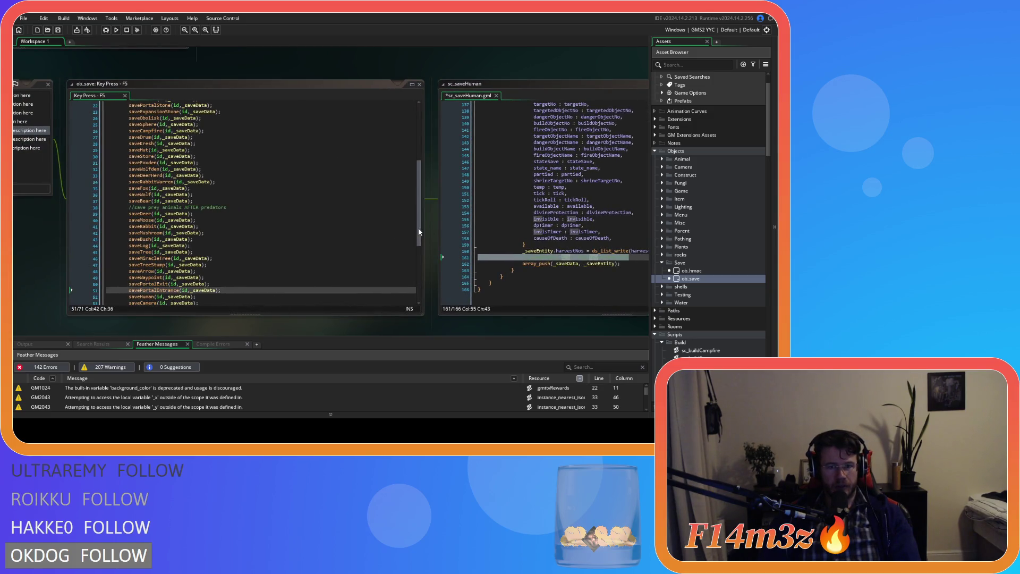
scroll(300, 272, up, 3)
scroll(300, 272, up, 3)
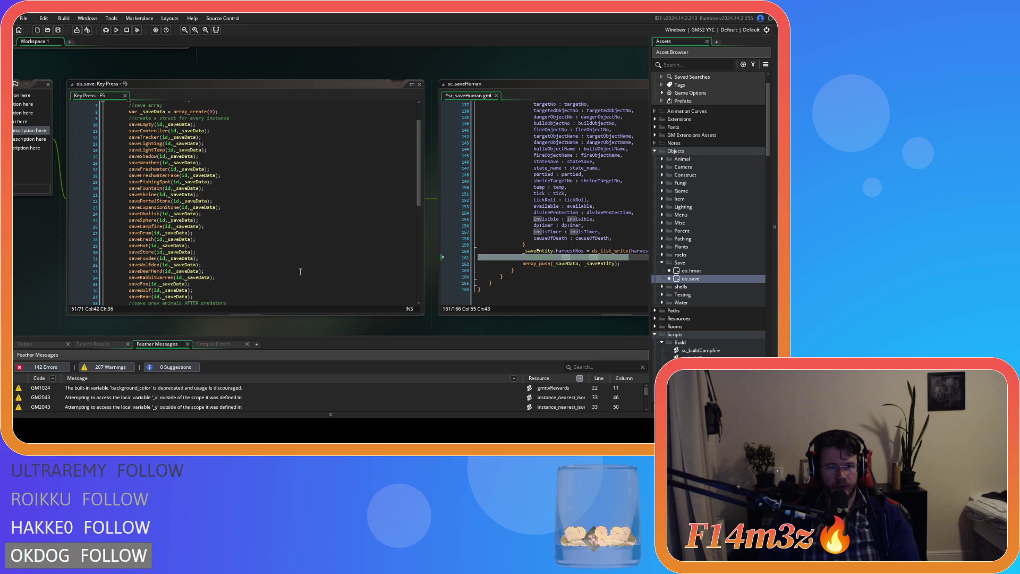
scroll(300, 271, down, 7)
scroll(216, 261, up, 3)
scroll(198, 258, up, 4)
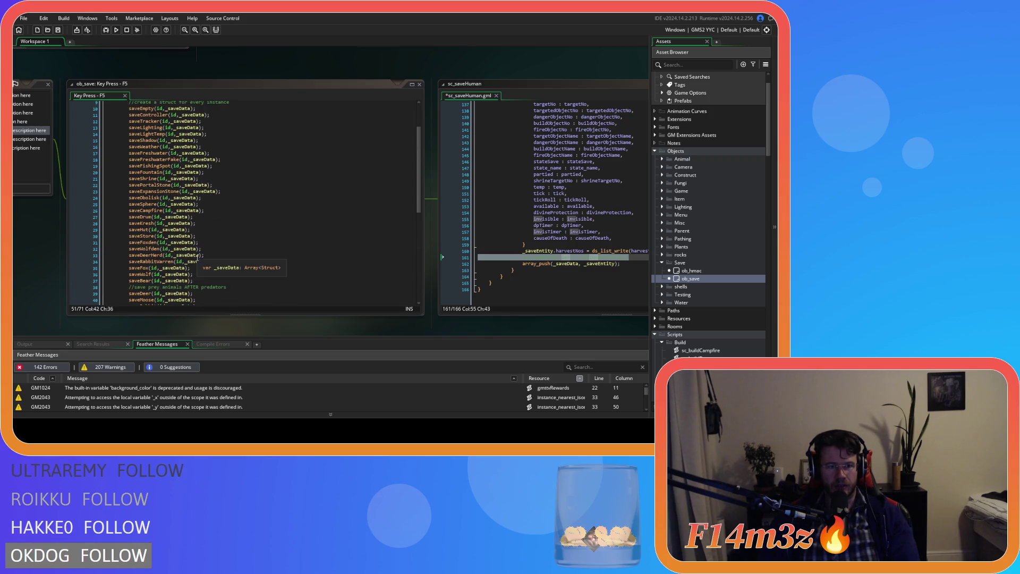
scroll(183, 233, up, 1)
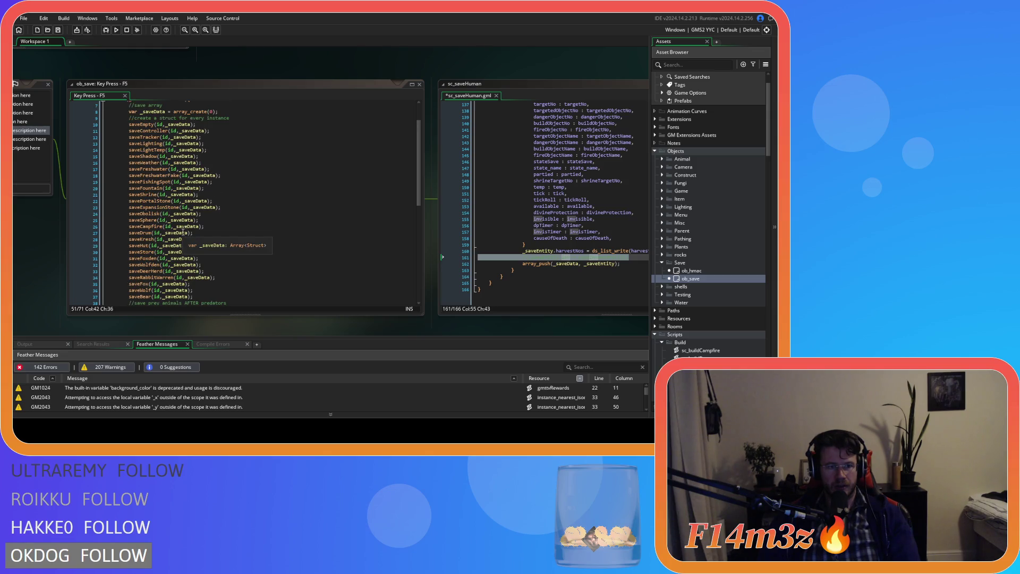
scroll(183, 233, down, 5)
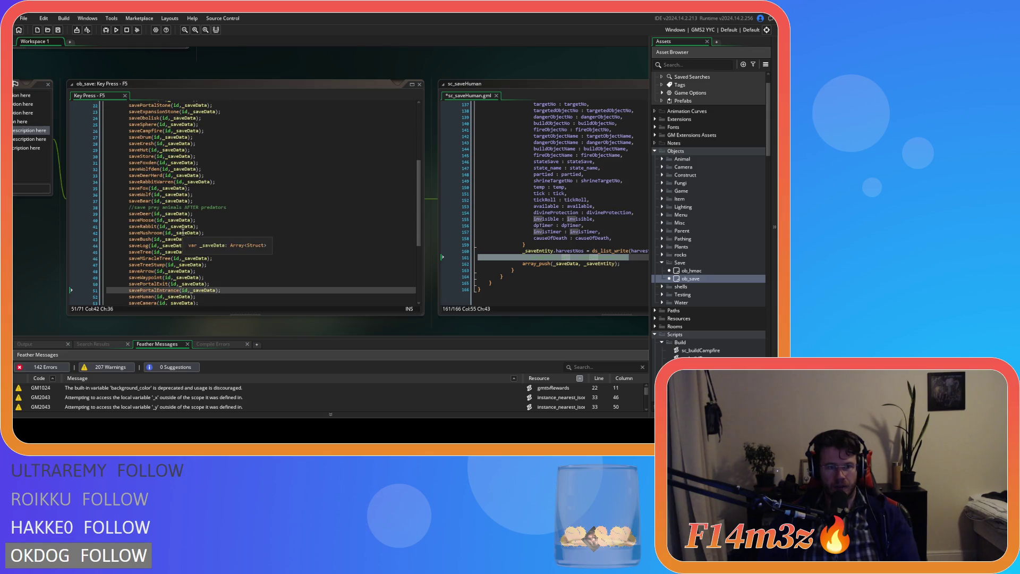
scroll(183, 233, down, 2)
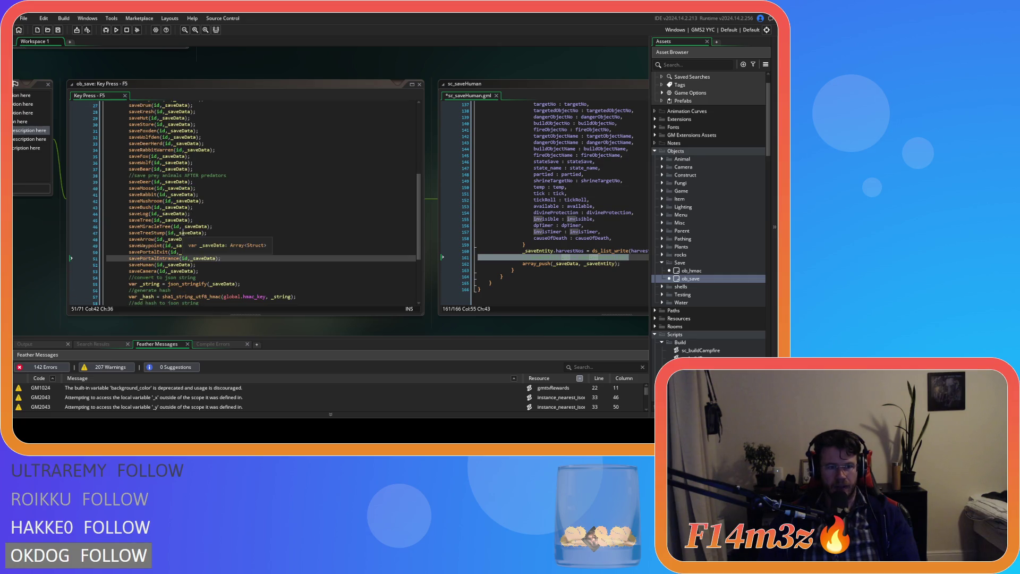
scroll(182, 233, up, 8)
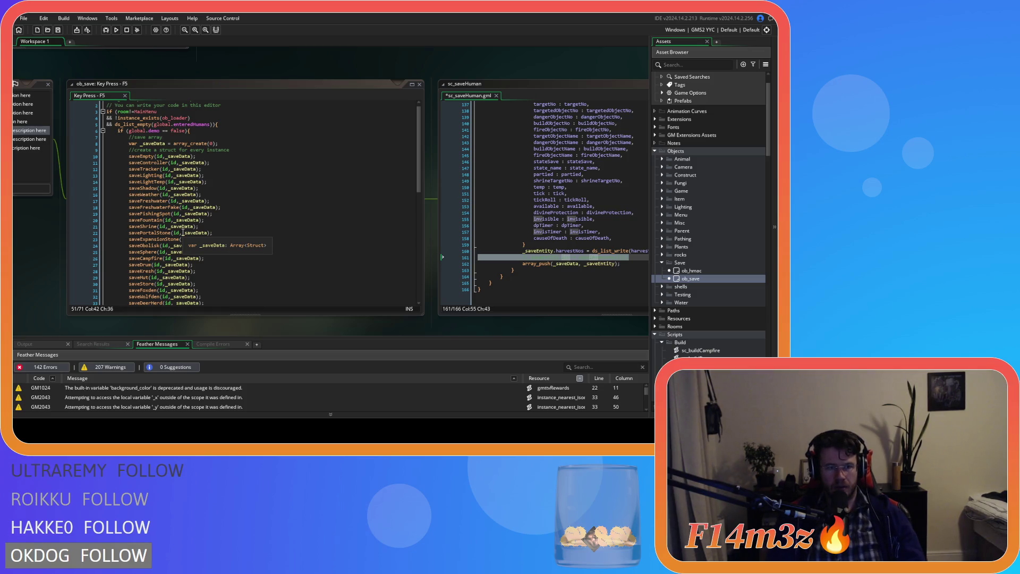
click(183, 233)
key(ctrl+f)
text(store)
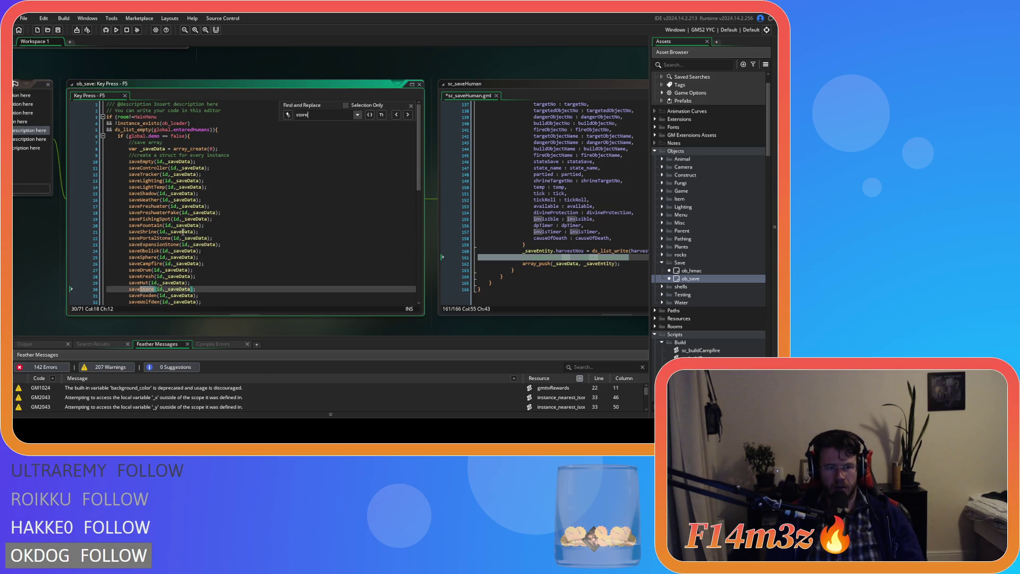
- Go to the saveStore definition and comment out its inventory save on line 39
click(411, 105)
key(F12)
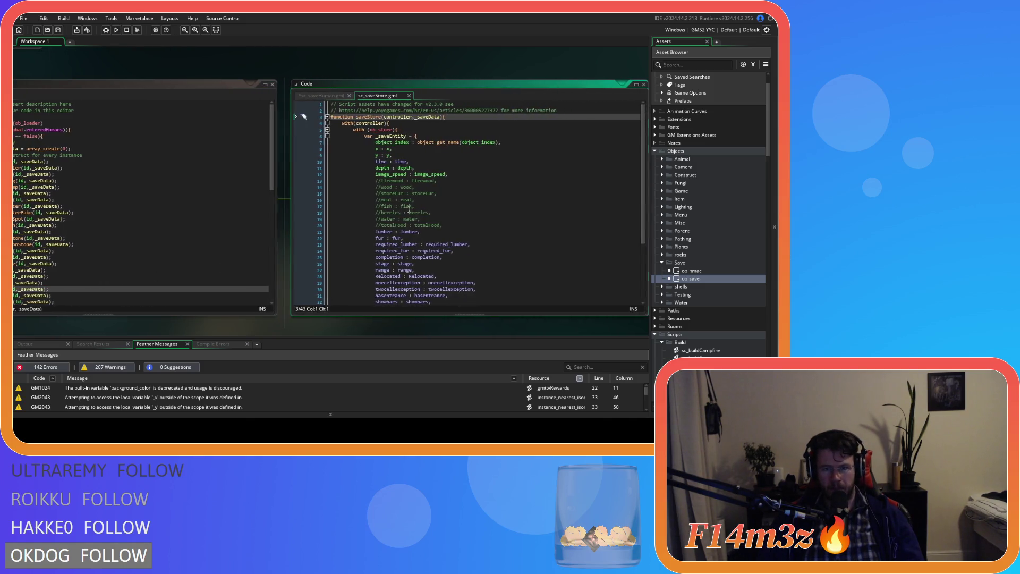
drag(643, 177, 646, 288)
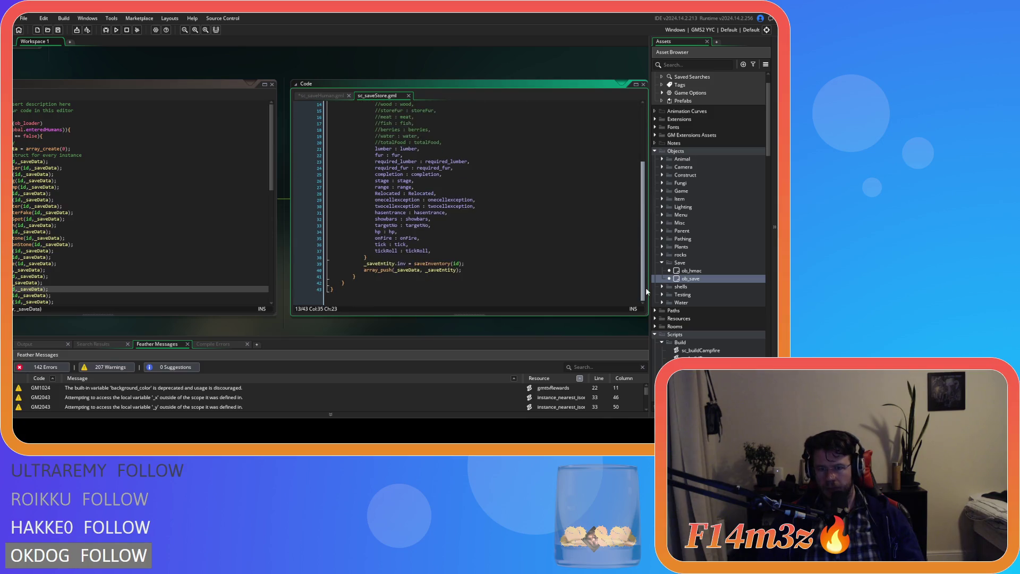
click(473, 264)
key(ctrl+k)
scroll(470, 266, up, 1)
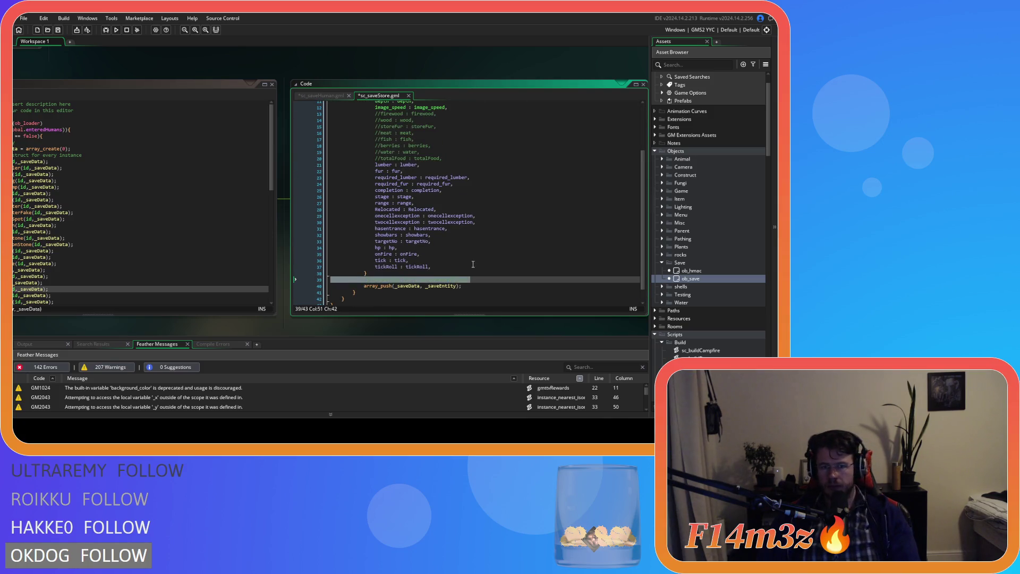
- Duplicate the tickRoll line as 'inv : inv' and save sc_saveStore
click(466, 268)
key(ctrl+d)
double_click(387, 273)
text(inv : tickRoll,)
key(Escape)
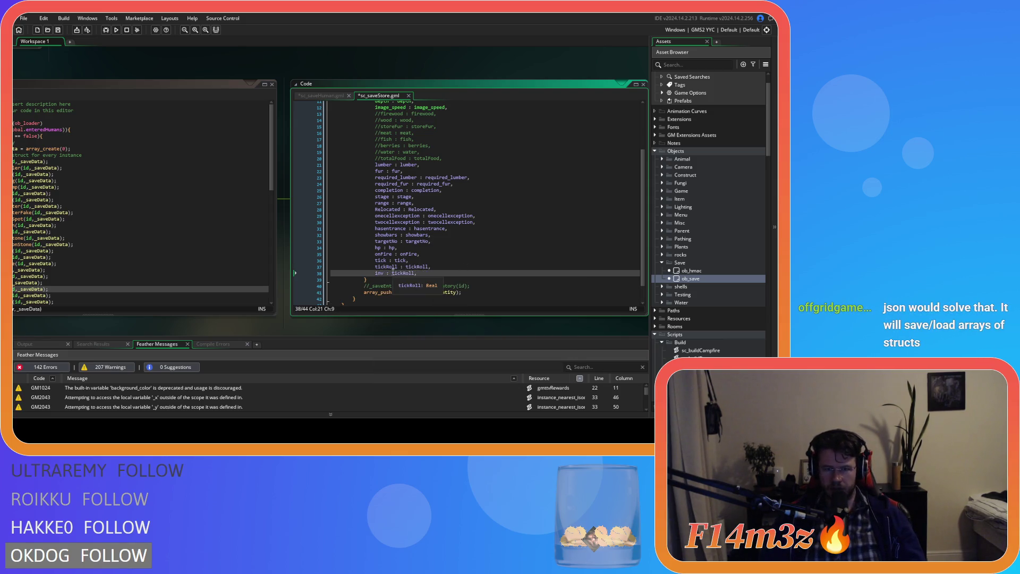
double_click(400, 273)
text(inv)
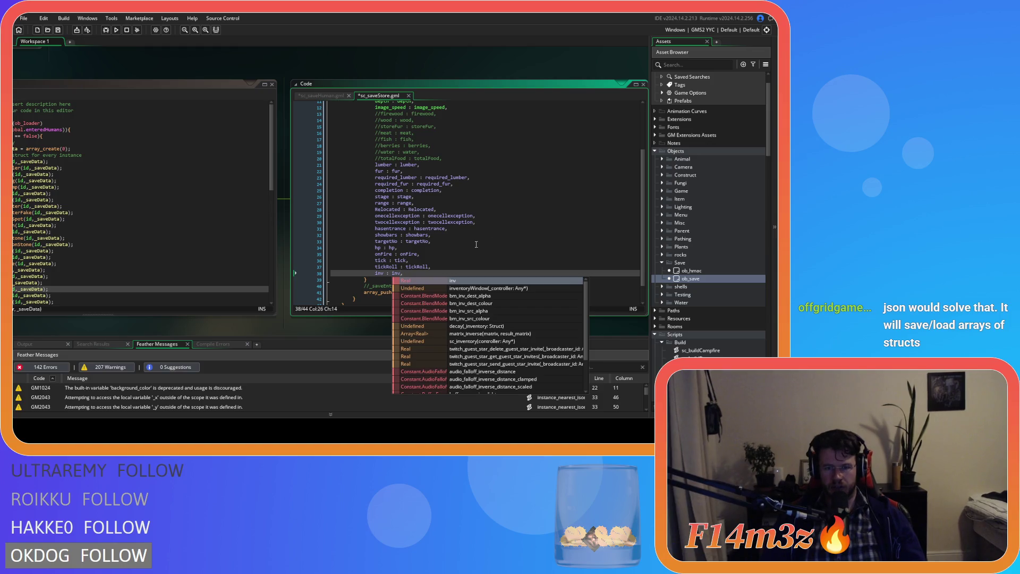
click(457, 248)
key(ctrl+s)
scroll(193, 277, down, 4)
scroll(130, 337, up, 2)
mouse_move(388, 333)
mouse_down()
mouse_move(338, 338)
mouse_move(327, 317)
mouse_move(343, 328)
mouse_up()
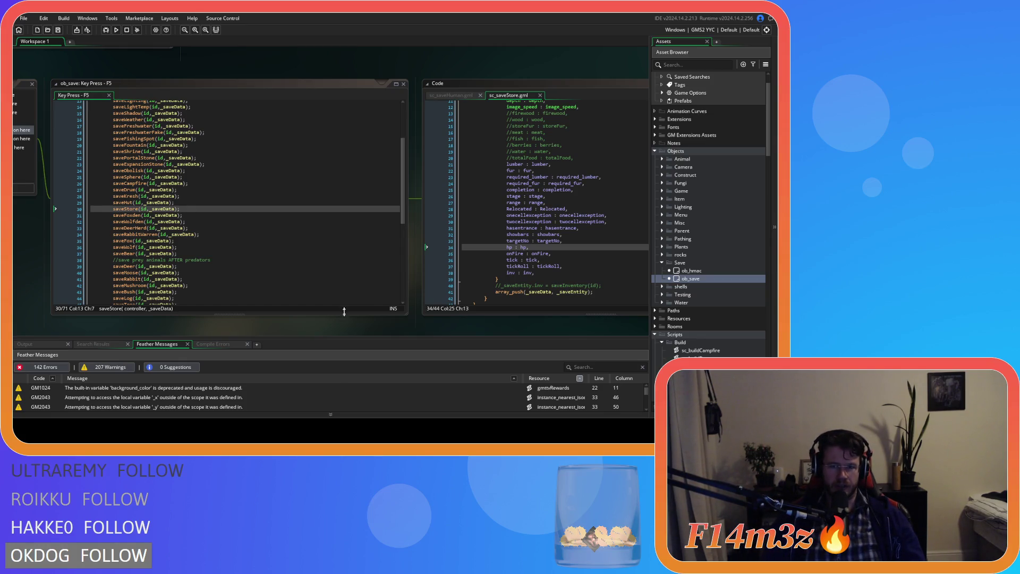
- Pan the workspace and switch to the sc_saveHuman.gml tab
scroll(385, 333, down, 2)
scroll(385, 333, down, 2)
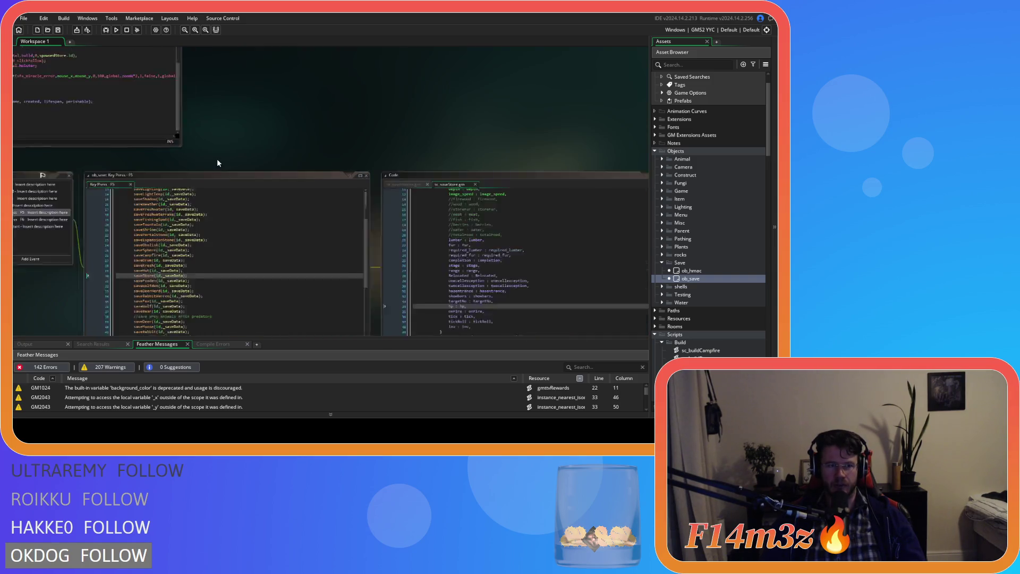
scroll(217, 163, down, 2)
scroll(198, 42, up, 5)
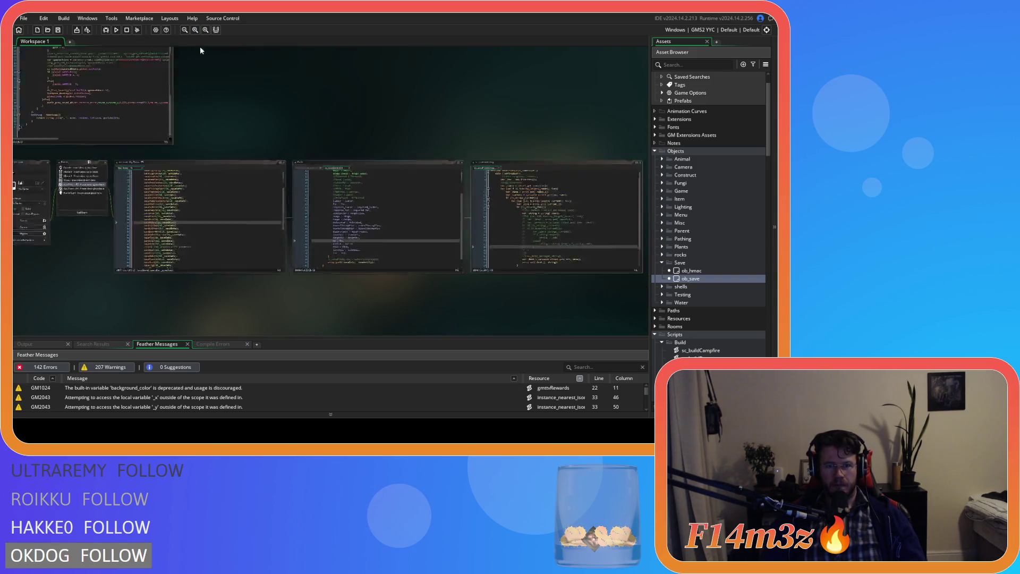
drag(324, 128, 274, 82)
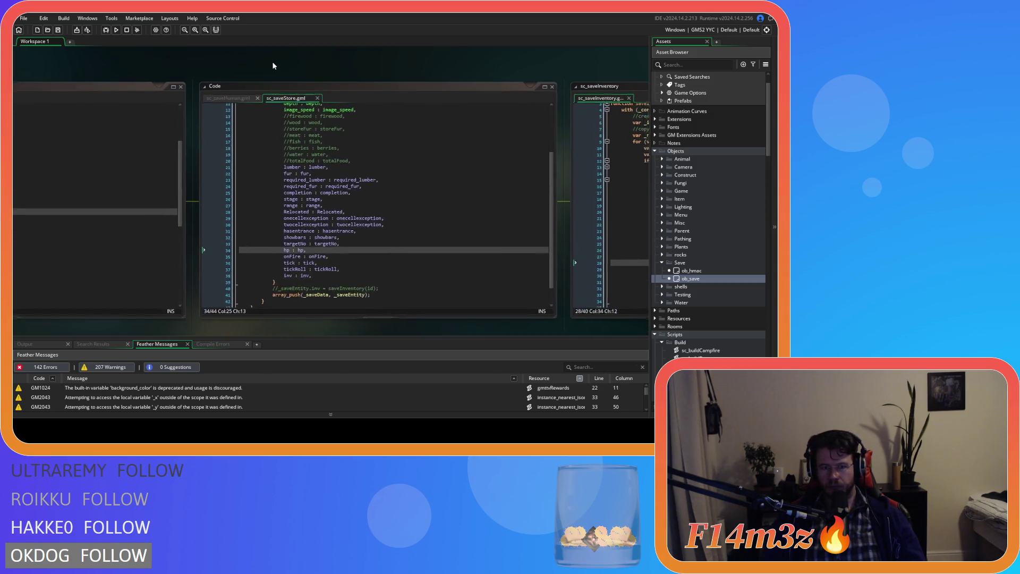
click(229, 96)
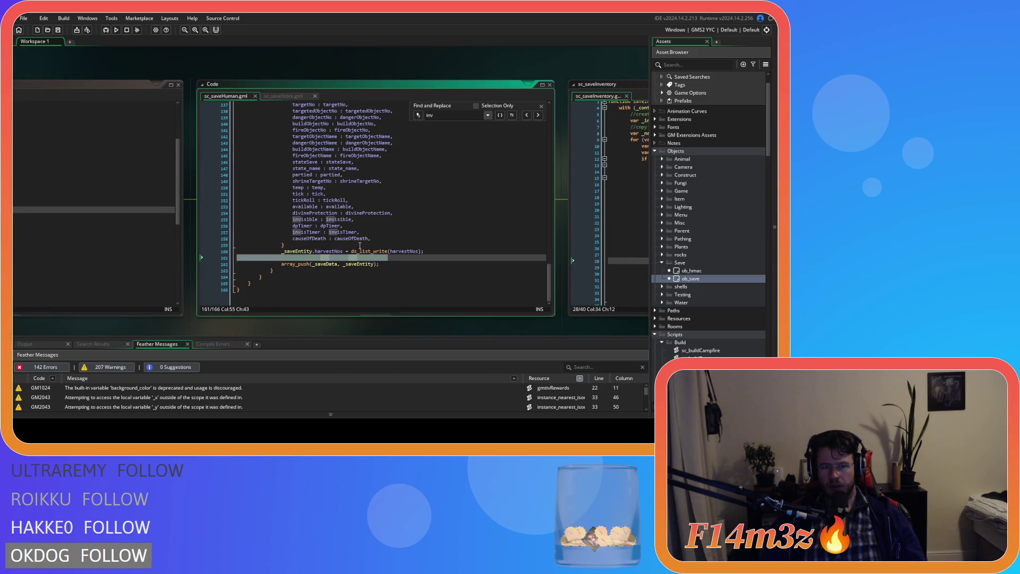
- Duplicate line 158 and replace both causeOfDeath with inv, giving 'inv : inv'
click(391, 240)
key(ctrl+d)
double_click(302, 245)
text(inv : causeOfDeath,)
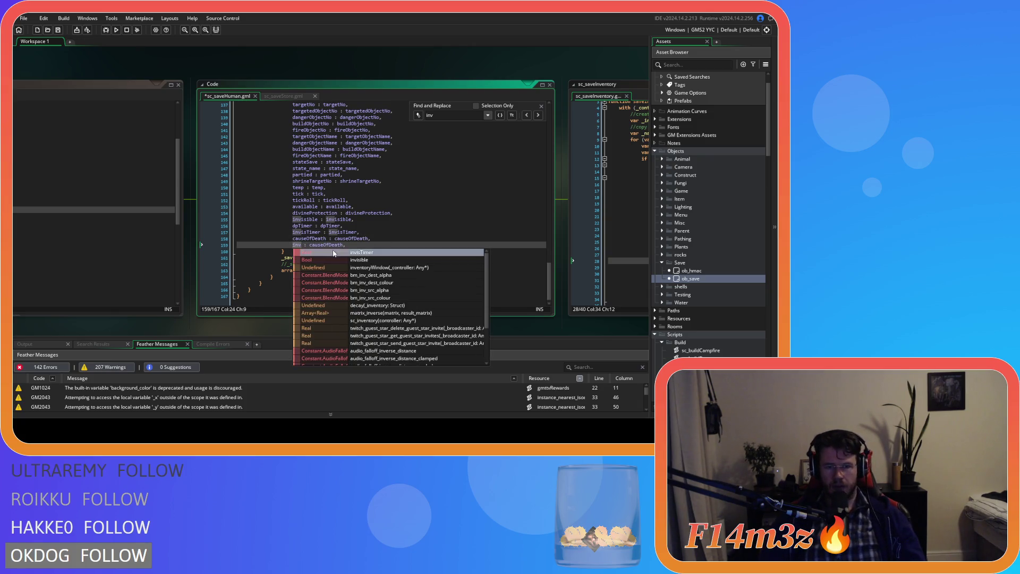
double_click(338, 245)
text(inv : inv,)
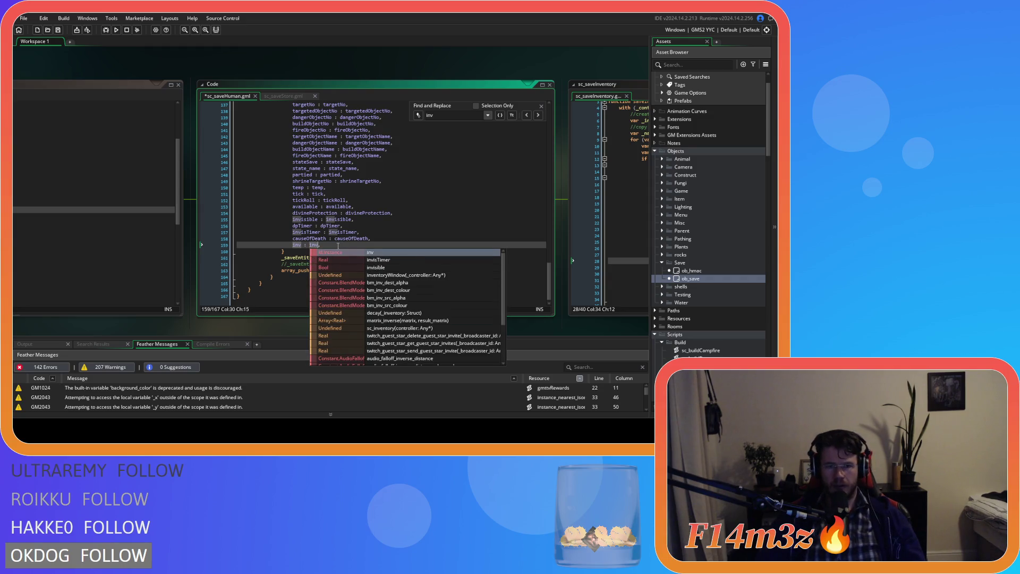
key(End)
drag(568, 323, 380, 334)
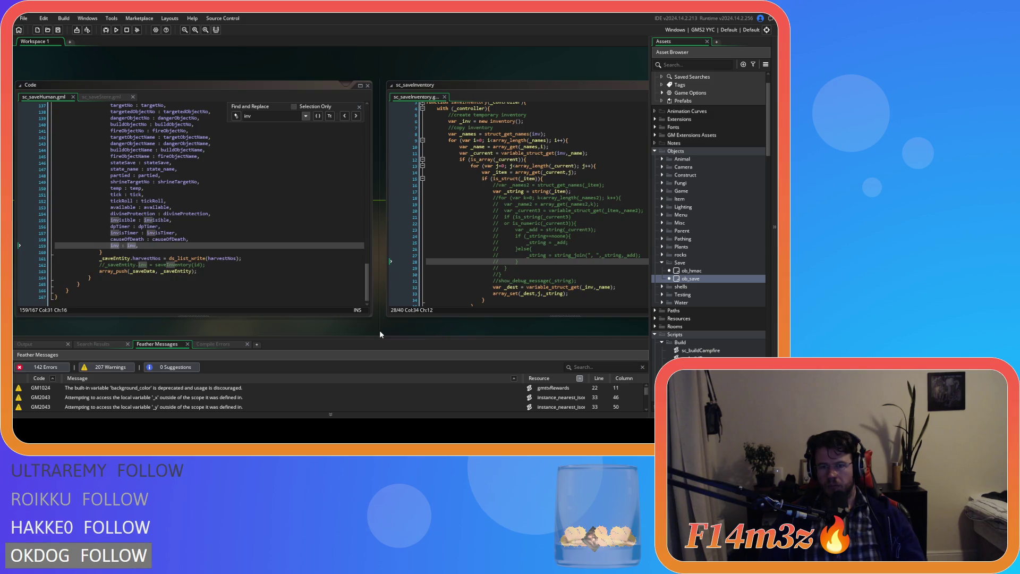
- Open the sc_loadSpellbook script from the Asset Browser
scroll(705, 308, down, 5)
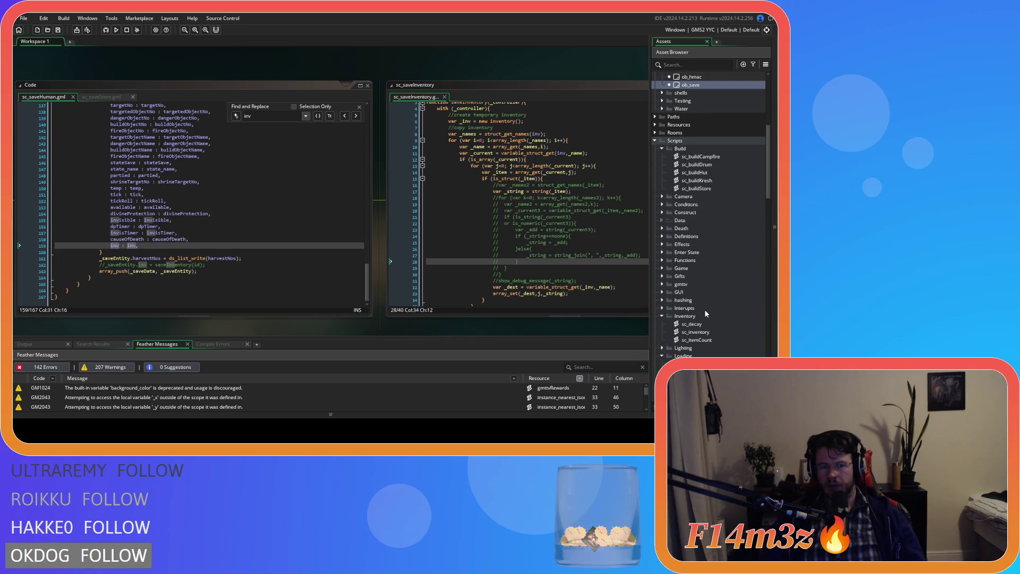
scroll(706, 313, down, 2)
scroll(705, 314, down, 7)
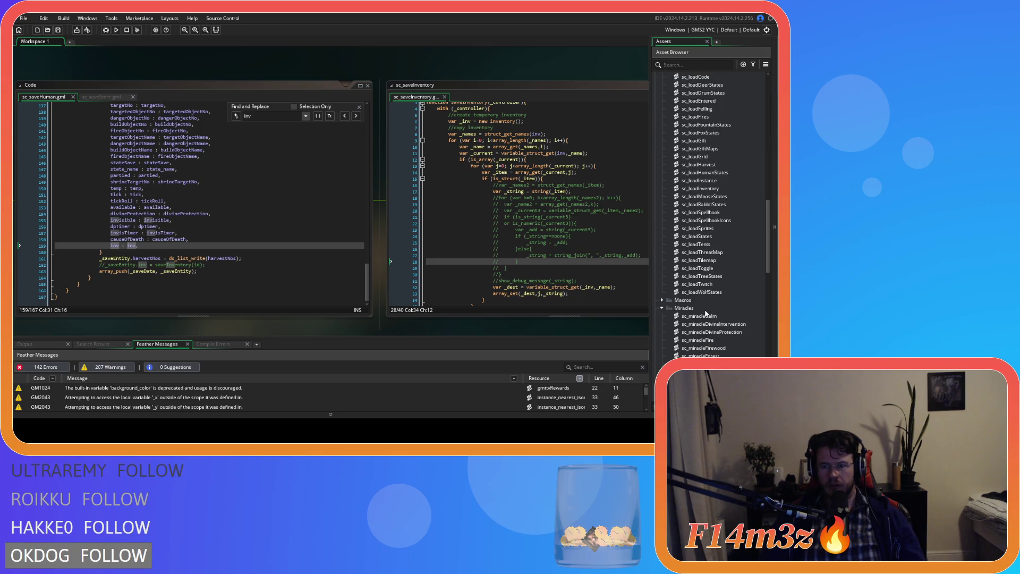
scroll(706, 314, down, 8)
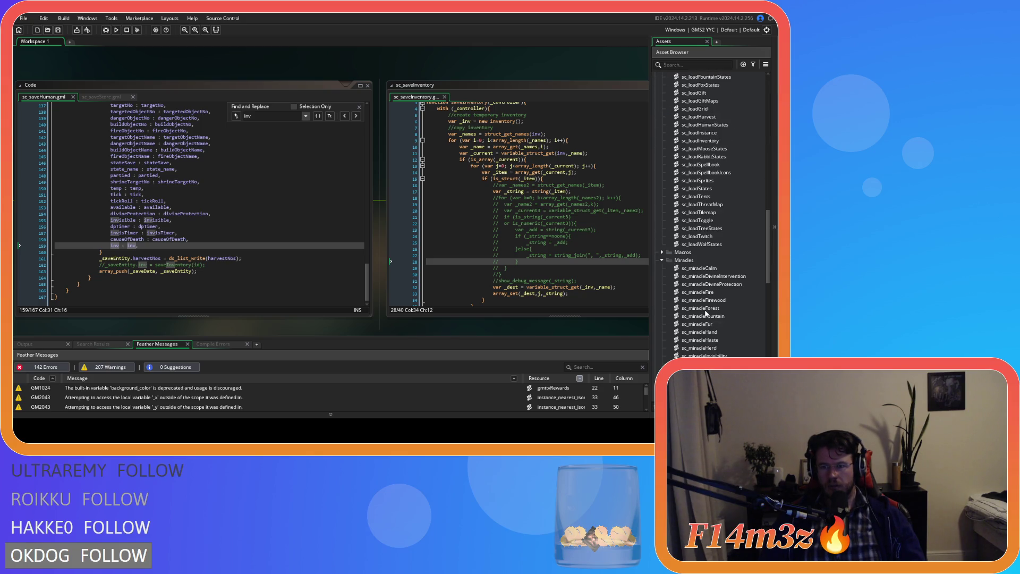
scroll(713, 318, up, 9)
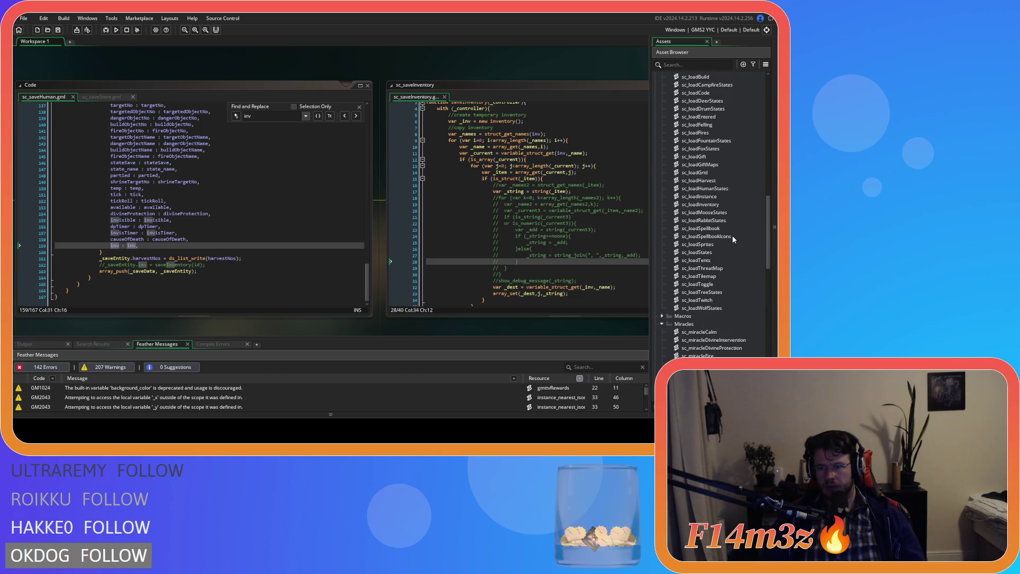
double_click(732, 228)
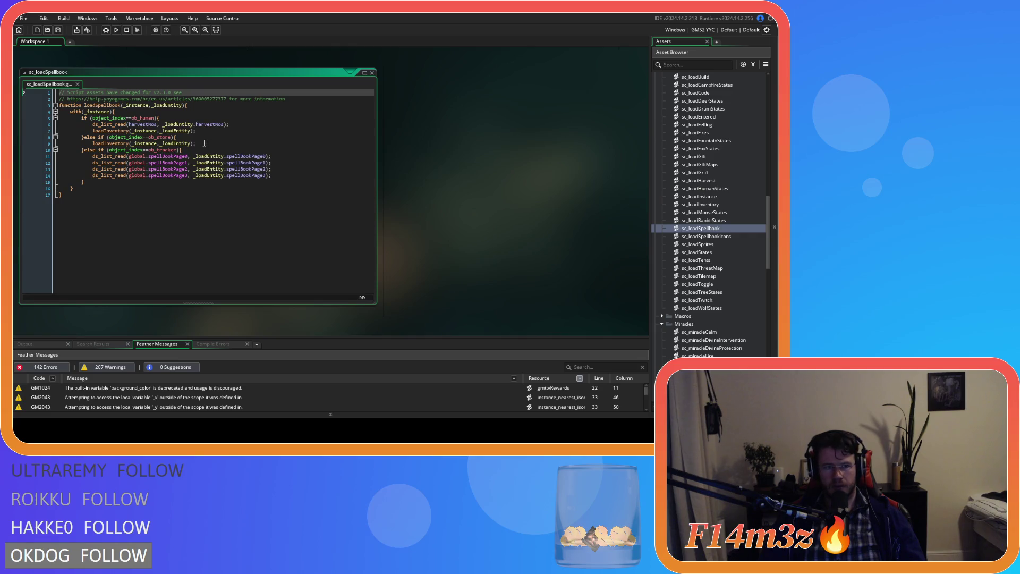
- Comment out the loadInventory calls on lines 9 and 7 with Ctrl+K, then click away to save
click(201, 144)
key(ctrl+k)
key(Up)
key(Up)
key(ctrl+k)
click(280, 225)
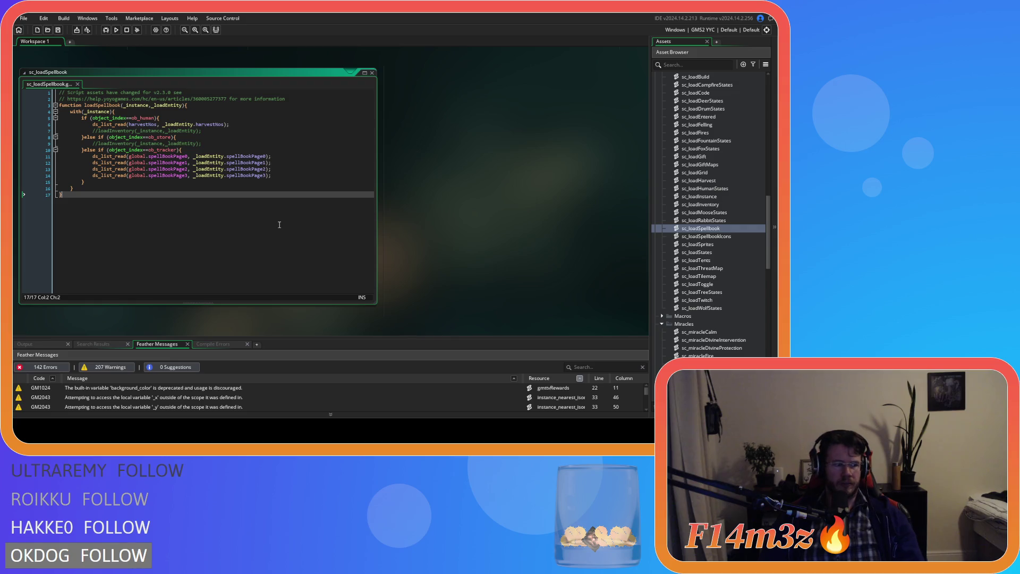
scroll(451, 269, down, 10)
scroll(265, 308, up, 4)
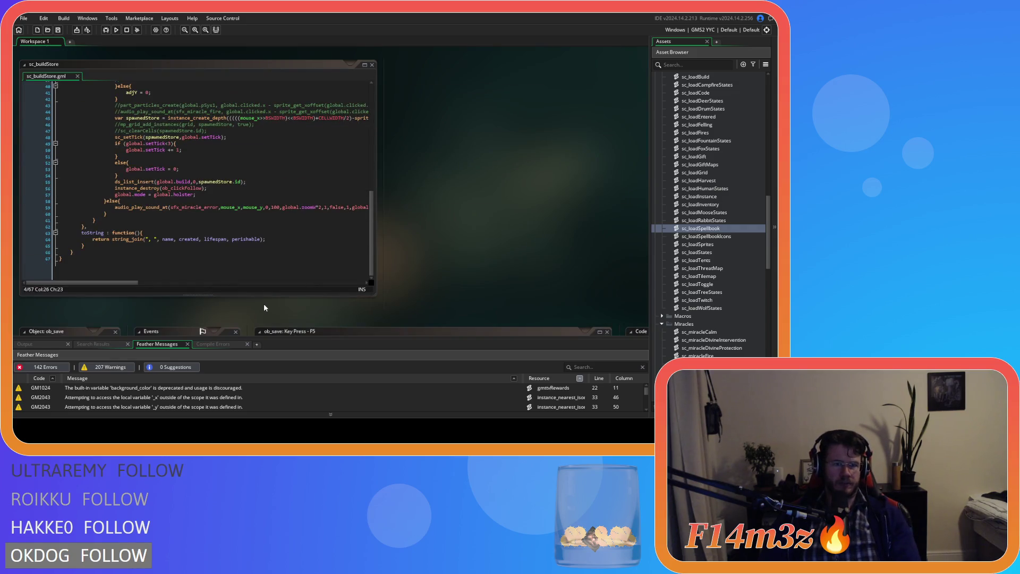
- Run the game and jump to the compile error at line 5626 of ob_human's Create event
scroll(264, 307, down, 5)
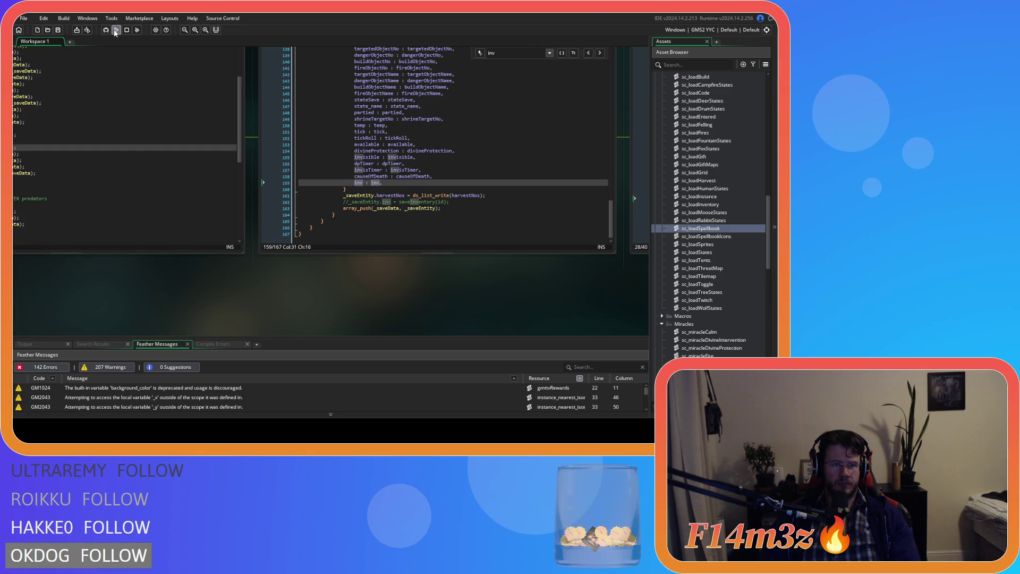
key(F5)
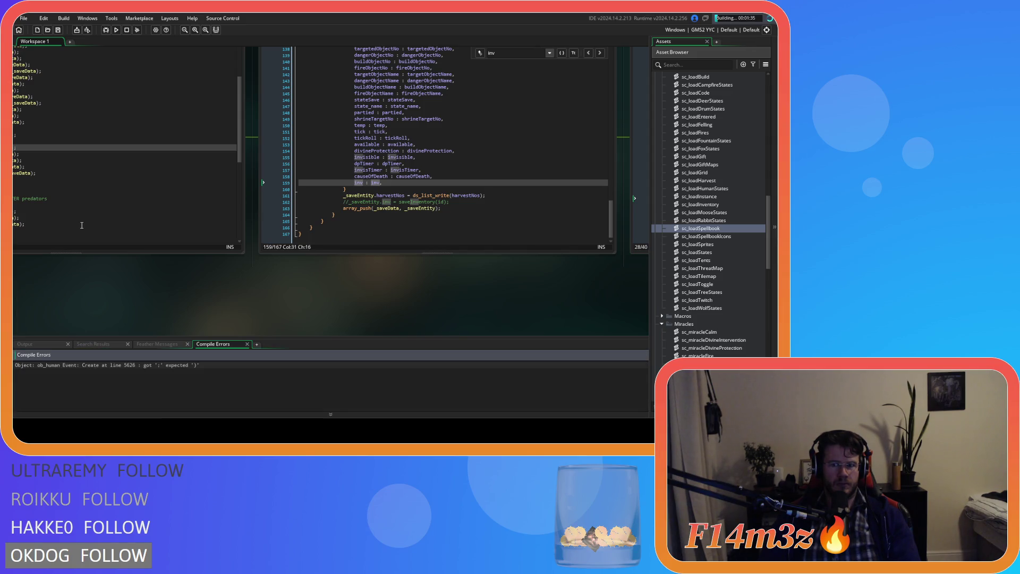
double_click(105, 365)
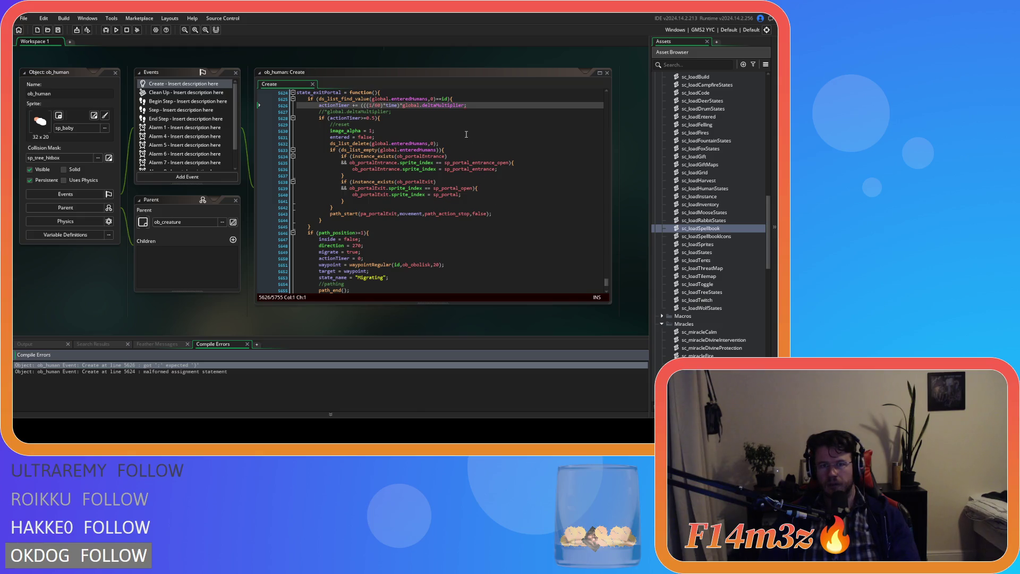
- Fix the parentheses in the actionTimer expression on line 5626 and save
click(399, 105)
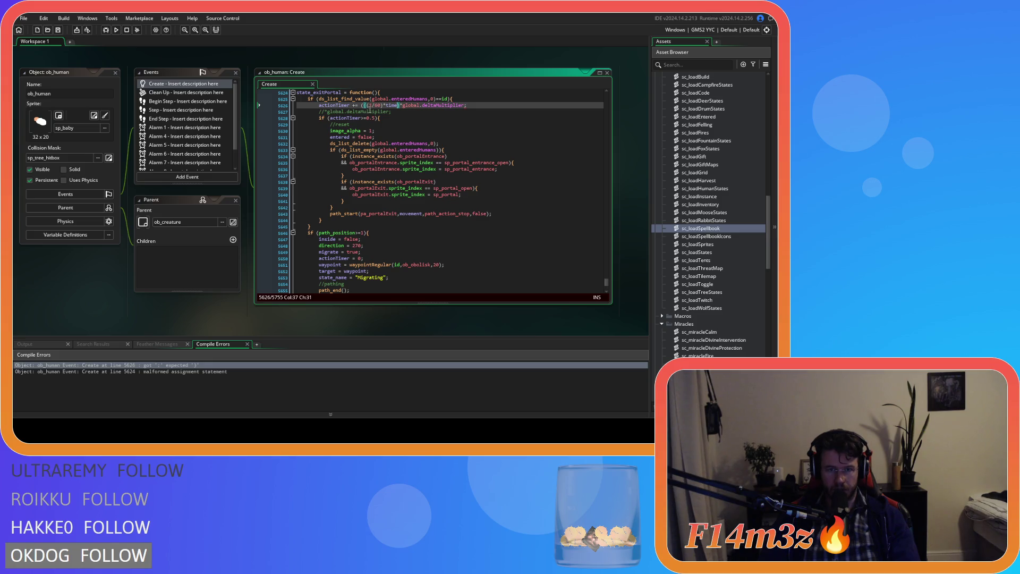
key(ctrl+space)
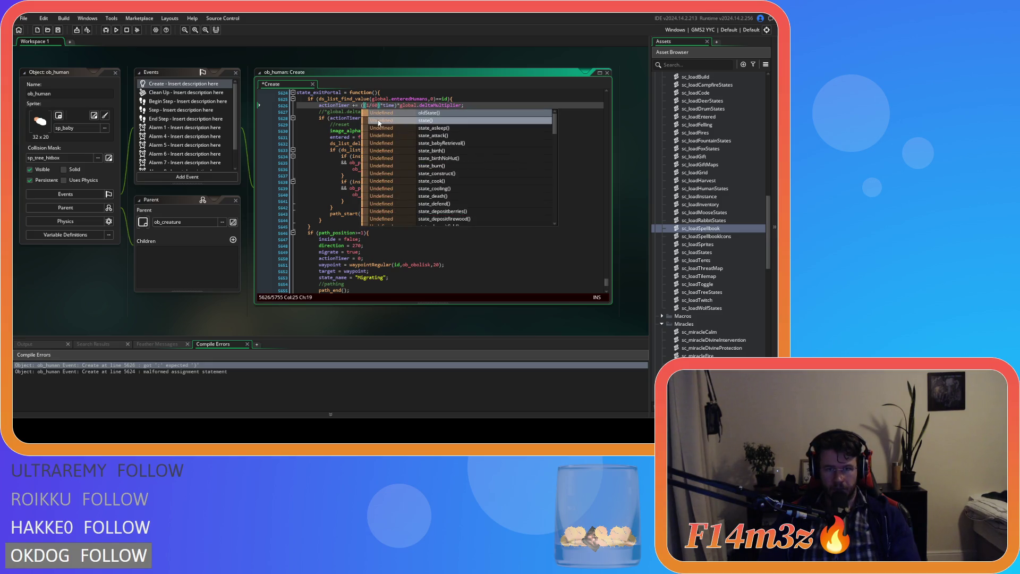
click(489, 104)
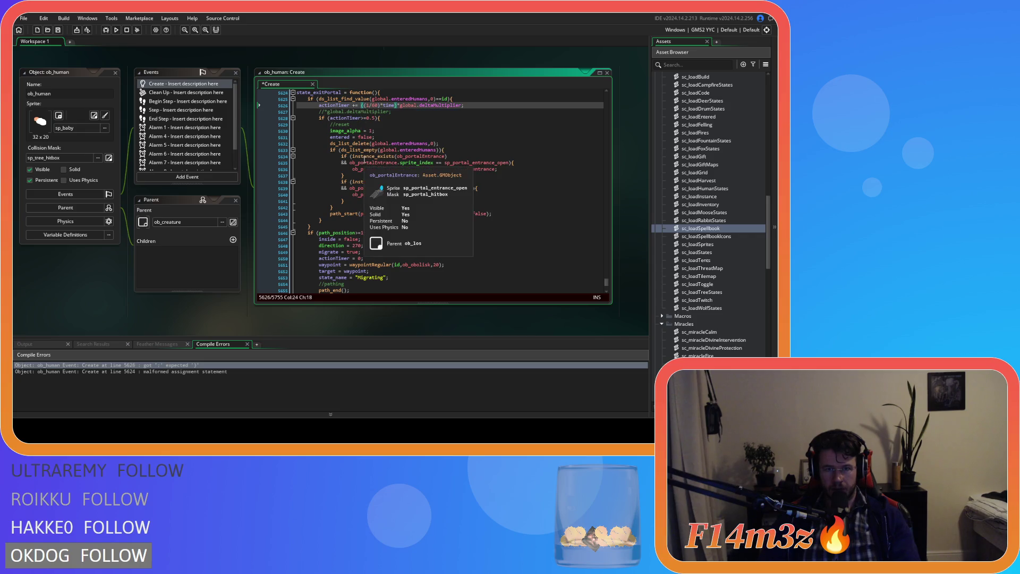
key(ctrl+s)
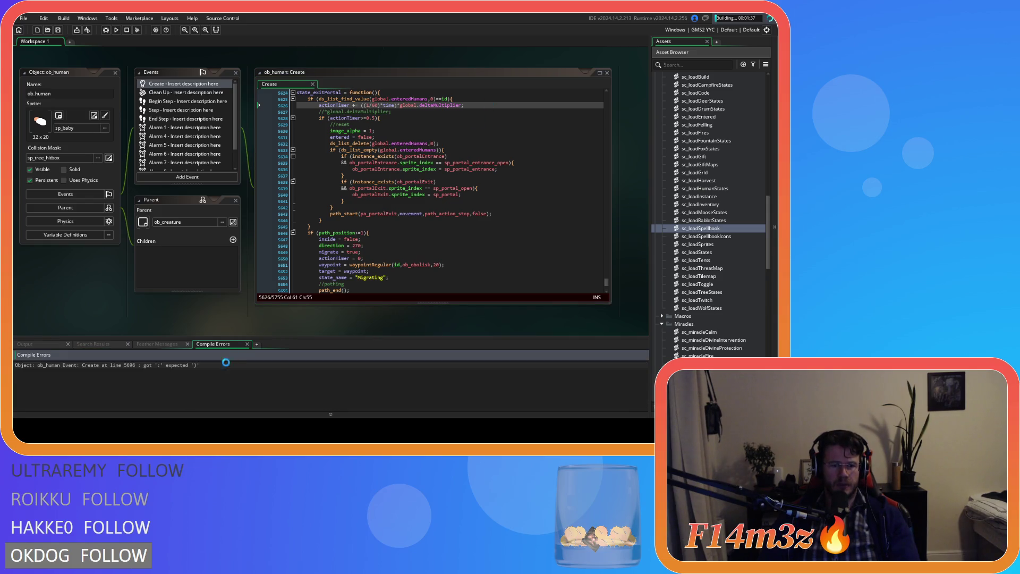
- Delete the extra '(' on line 5696, save, and rebuild the game
double_click(226, 365)
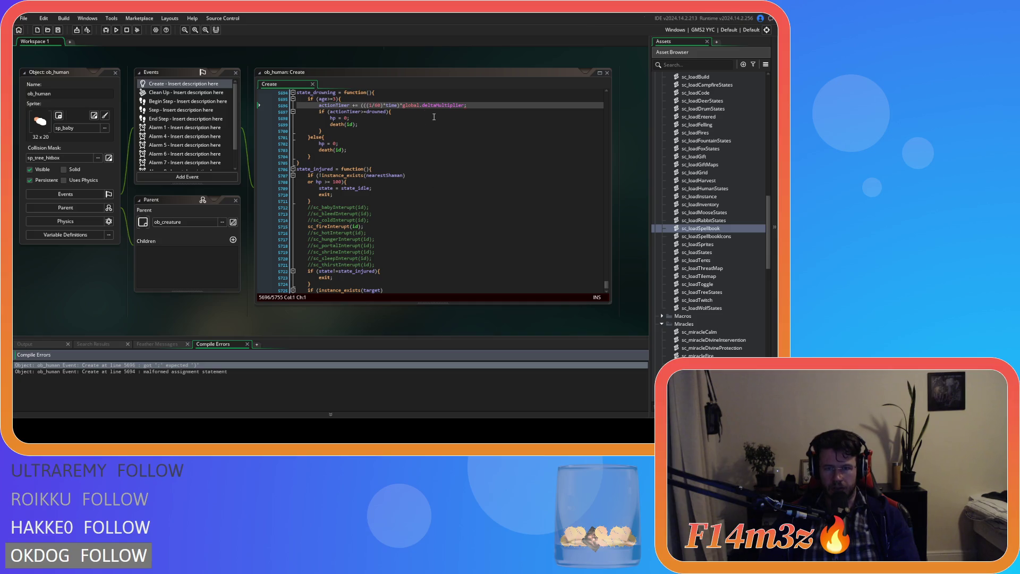
click(367, 104)
key(BackSpace)
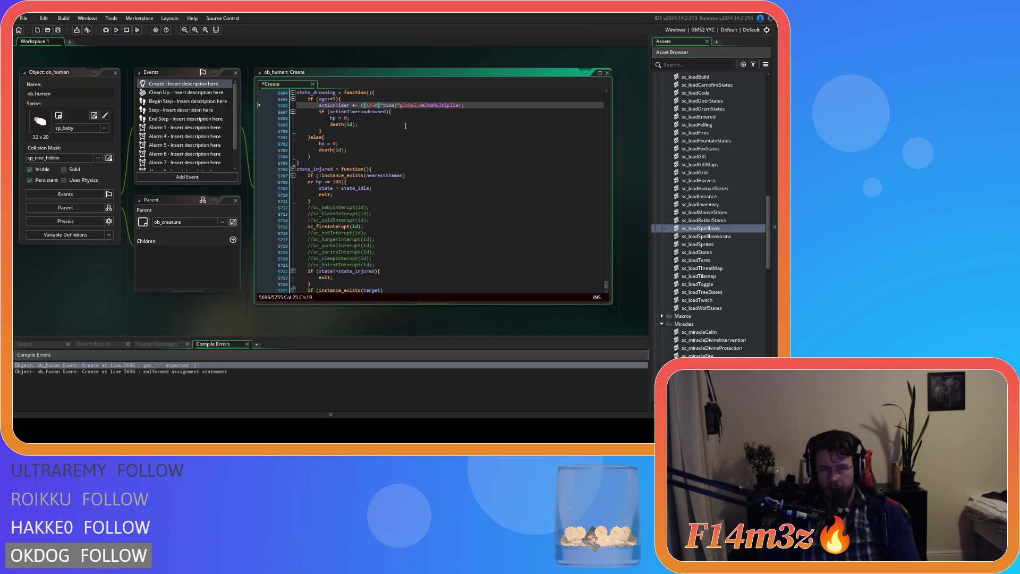
click(393, 105)
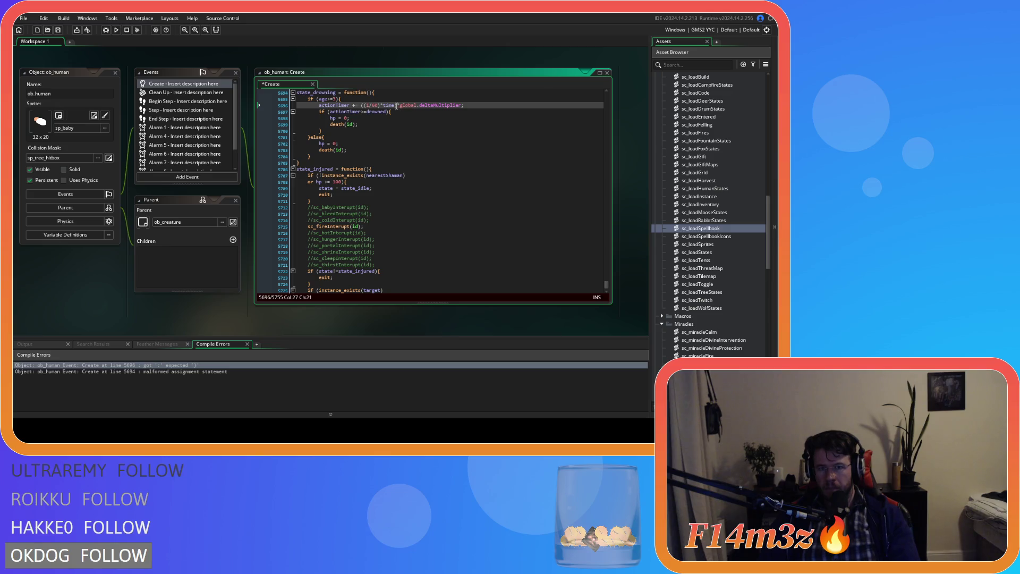
text())
key(ctrl+s)
key(F5)
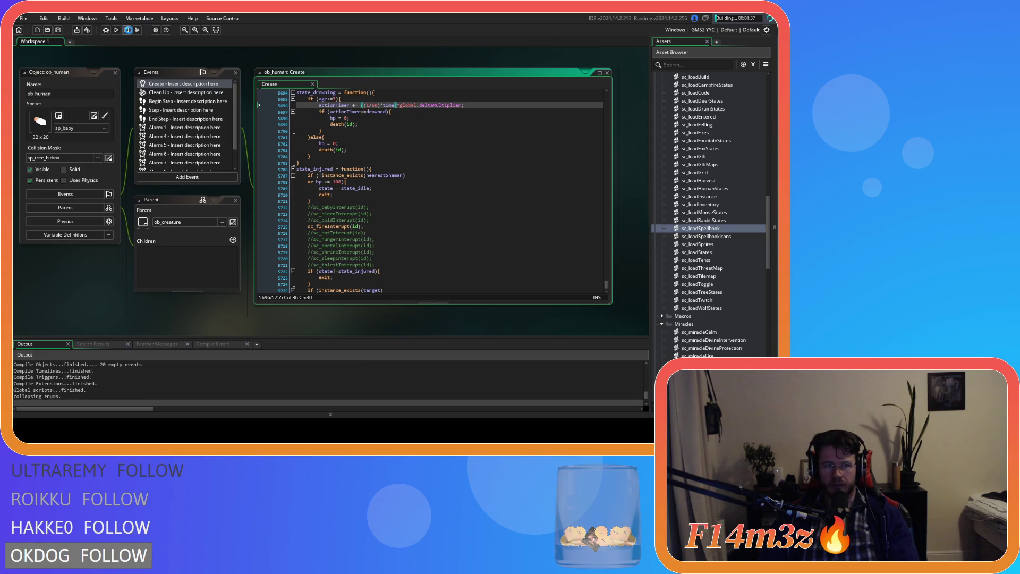
- Stop the build, switch the target from GMS2 YYC to GMS2 VM, and run again
click(128, 30)
click(706, 32)
click(532, 48)
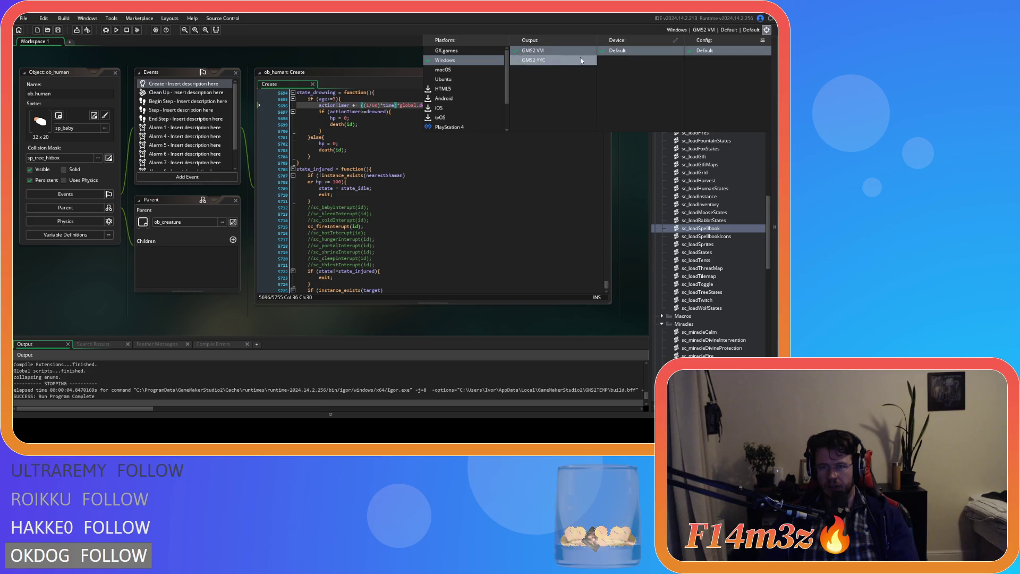
click(250, 63)
click(116, 29)
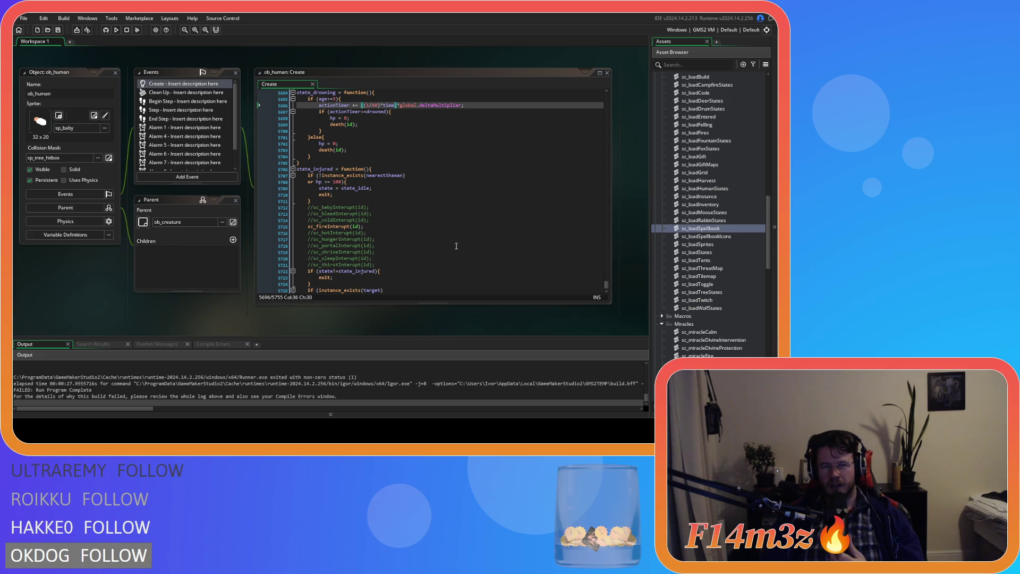
scroll(730, 246, up, 9)
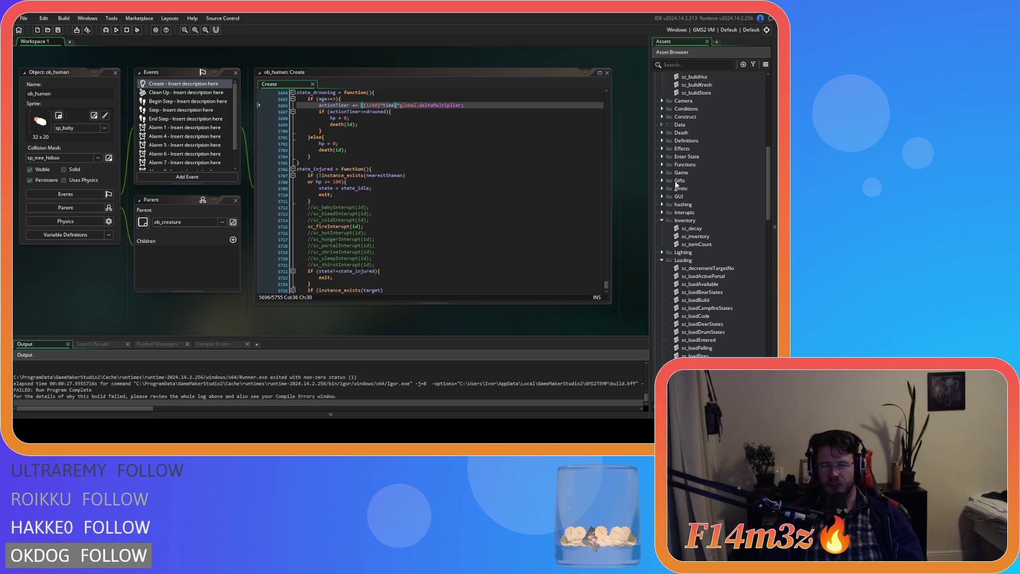
- Open the Create event of ob_creator from Objects > Menu
click(662, 173)
click(662, 173)
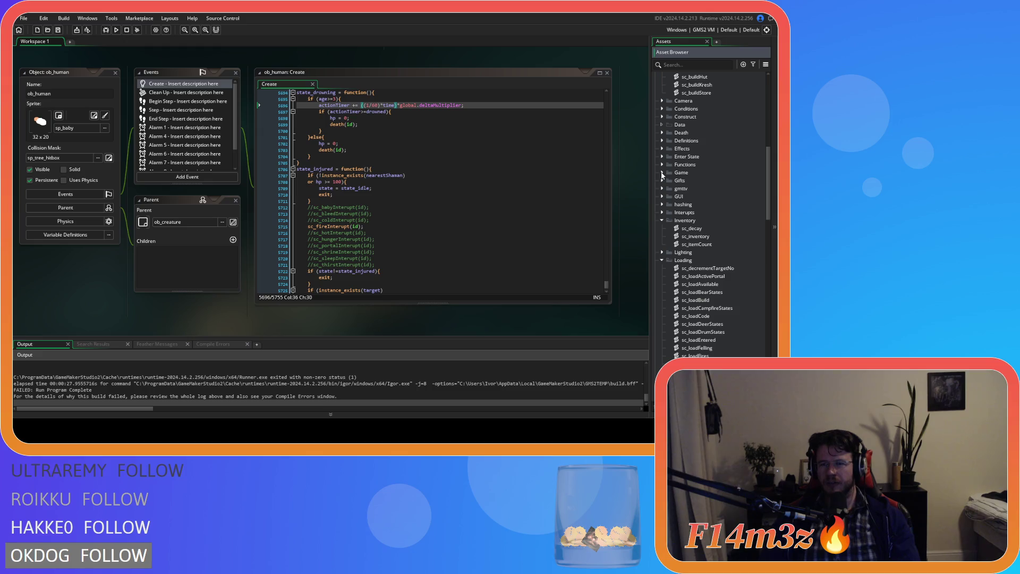
scroll(684, 209, up, 8)
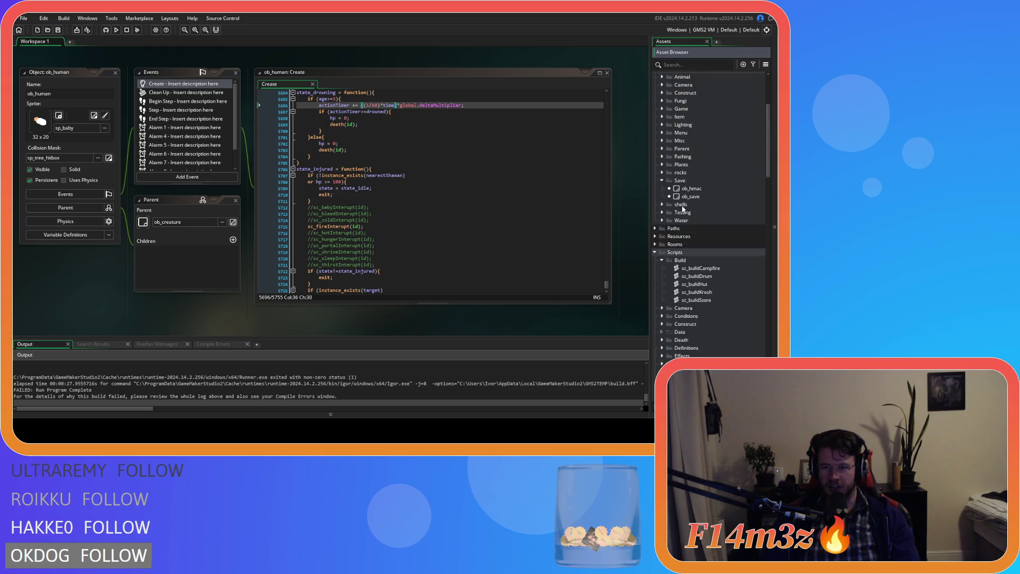
scroll(684, 209, up, 5)
click(663, 246)
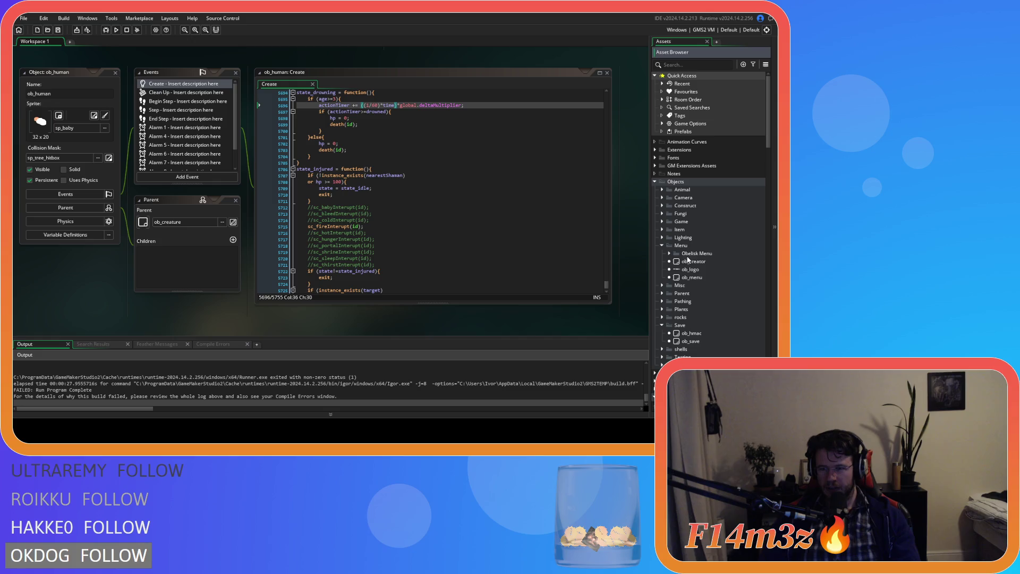
double_click(703, 263)
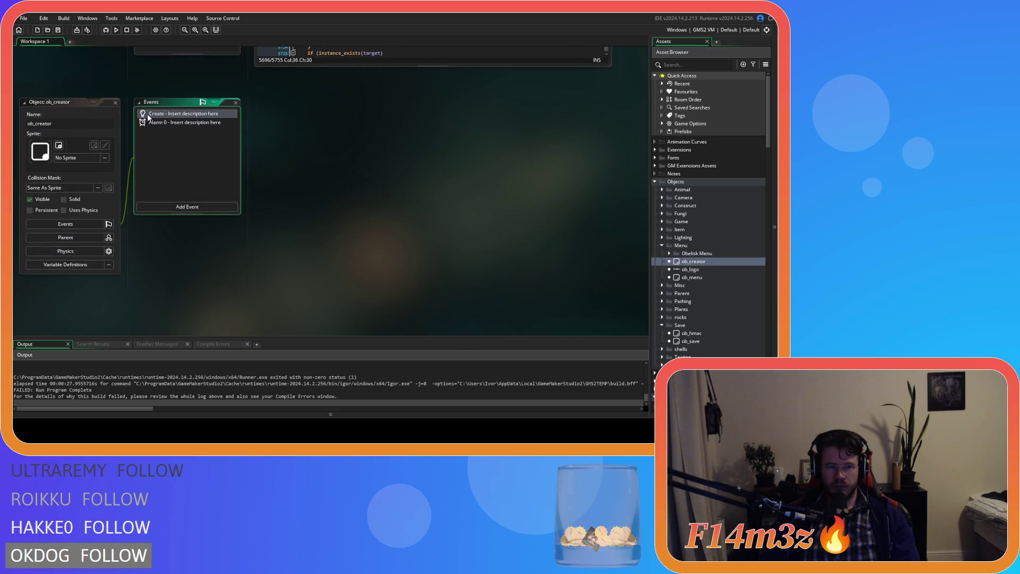
double_click(148, 113)
- Add 'miracleHandCreate();' as the last line, save, and run the game twice
scroll(523, 269, down, 3)
click(490, 309)
key(Return)
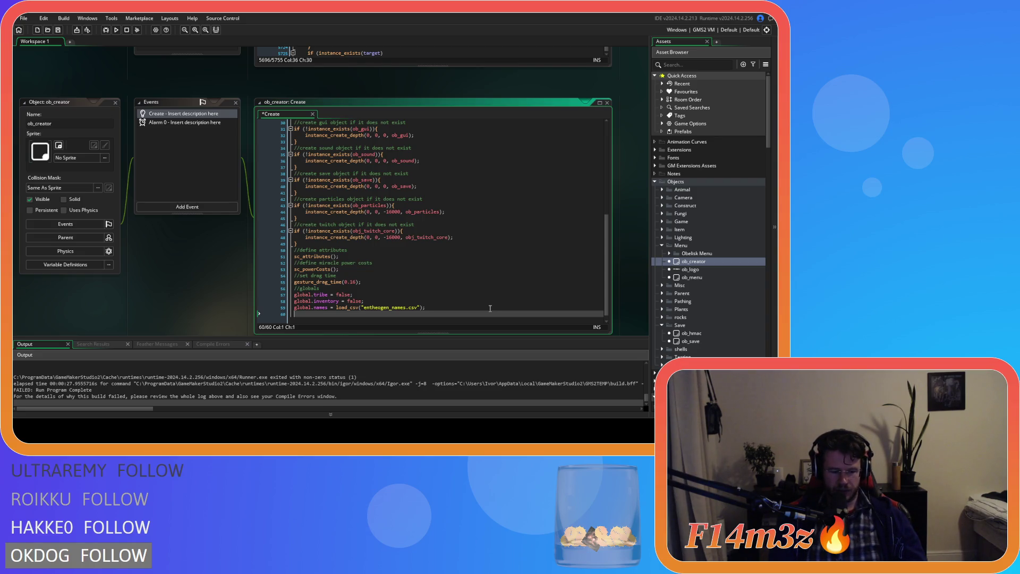
text(miracleHan)
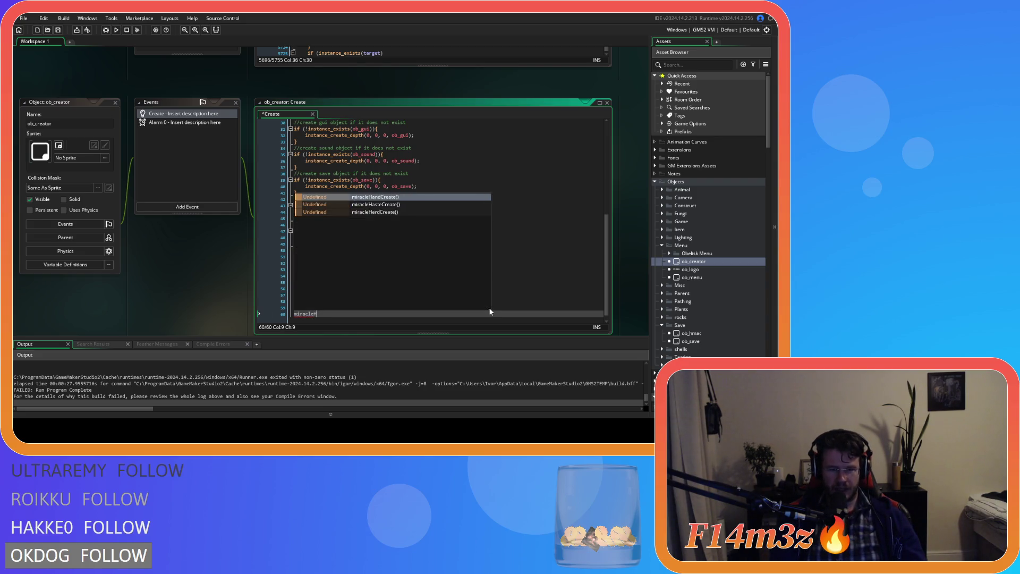
key(Return)
text(;)
key(ctrl+s)
key(F5)
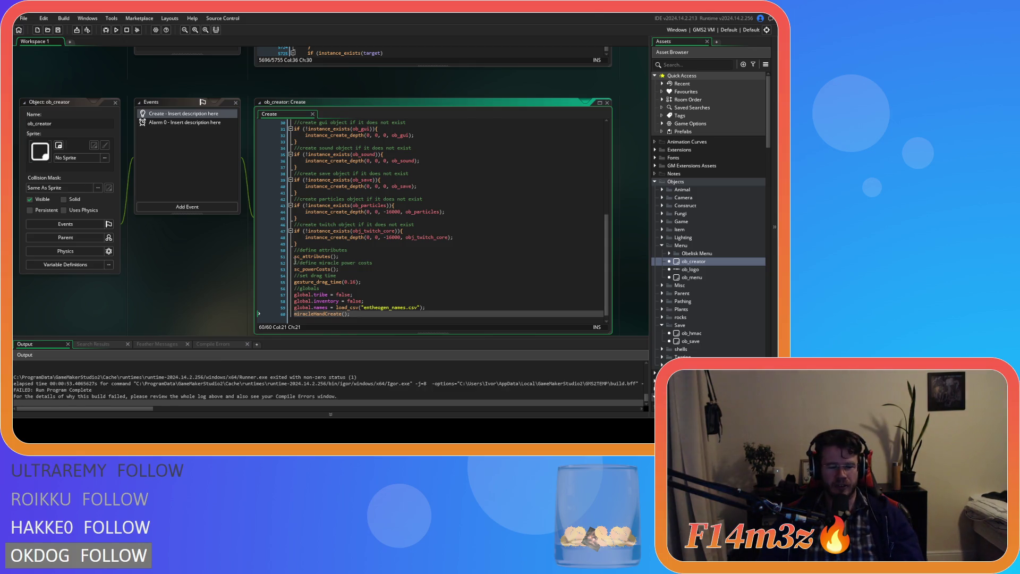
key(F5)
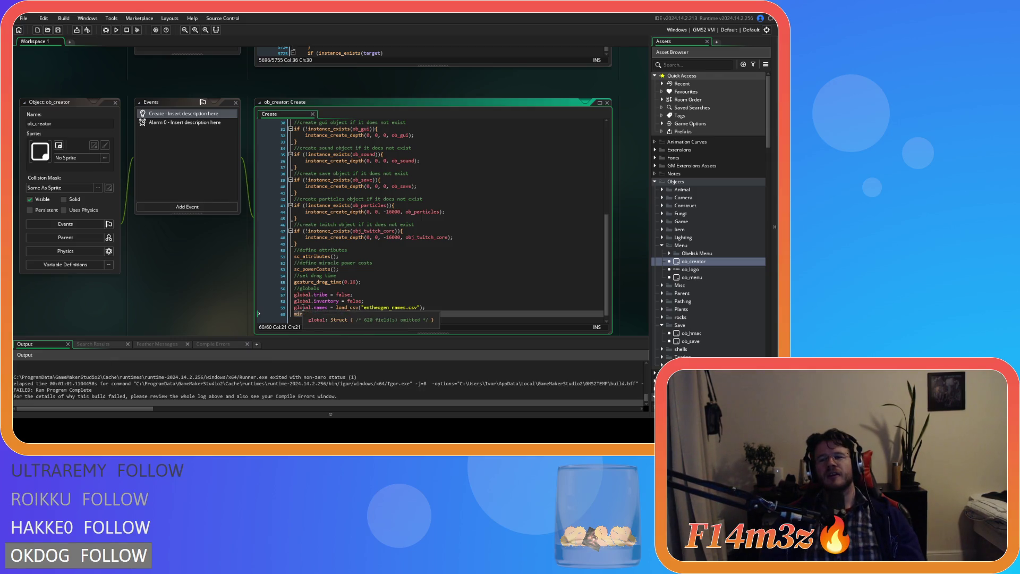
scroll(685, 294, down, 10)
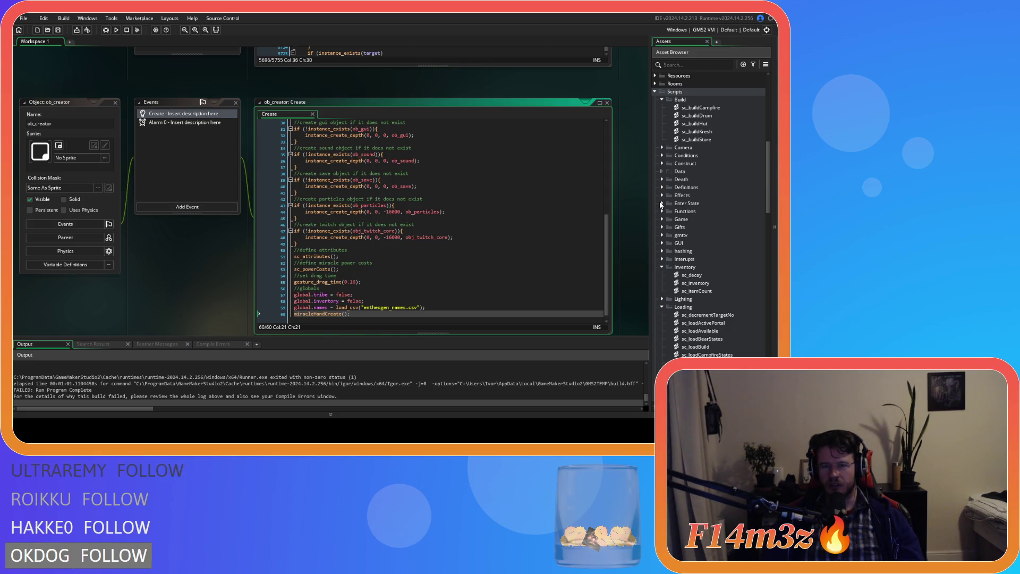
- Open ob_gui's Draw GUI event code from the Game objects folder
scroll(664, 210, up, 9)
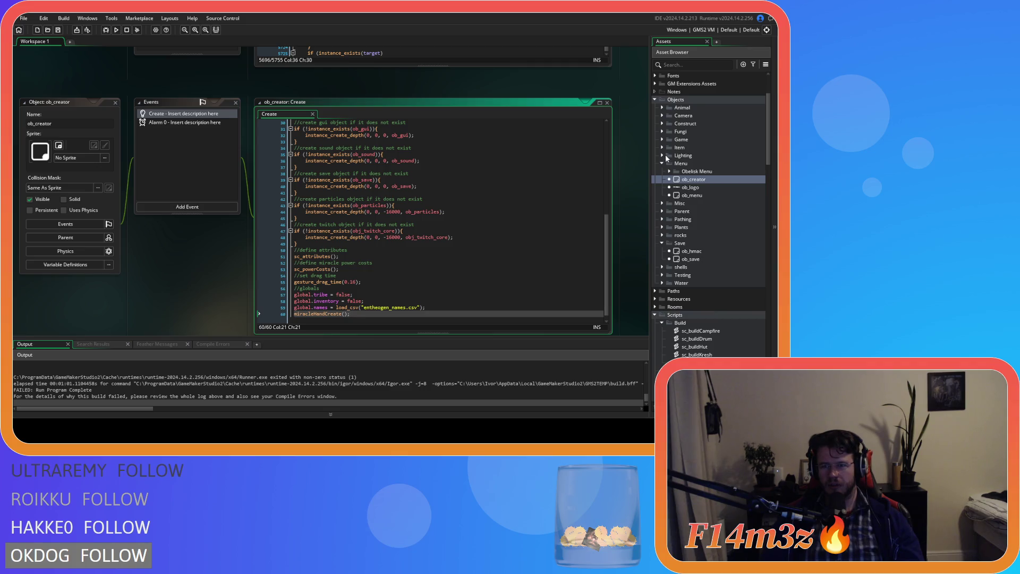
click(663, 139)
double_click(698, 164)
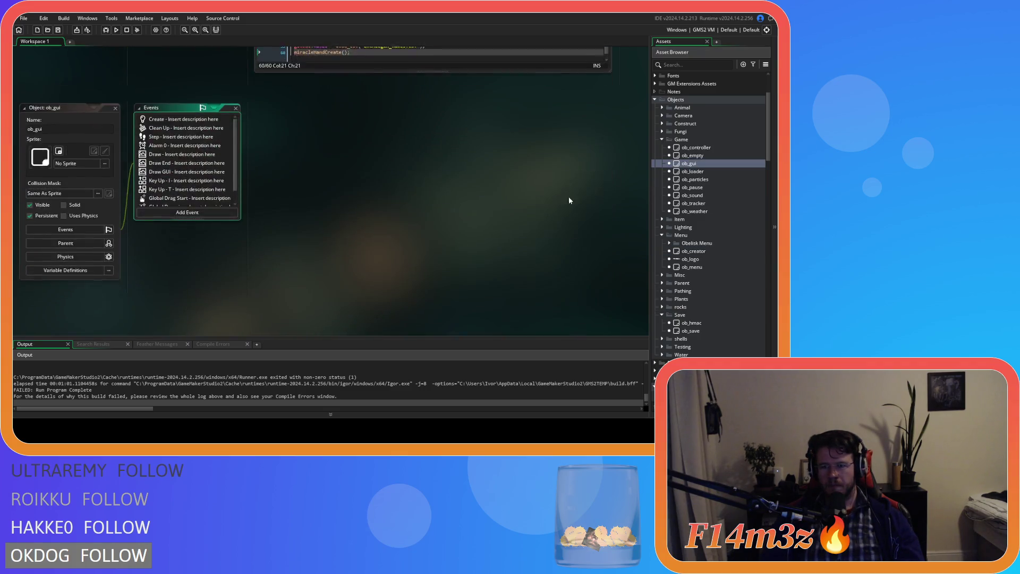
click(211, 166)
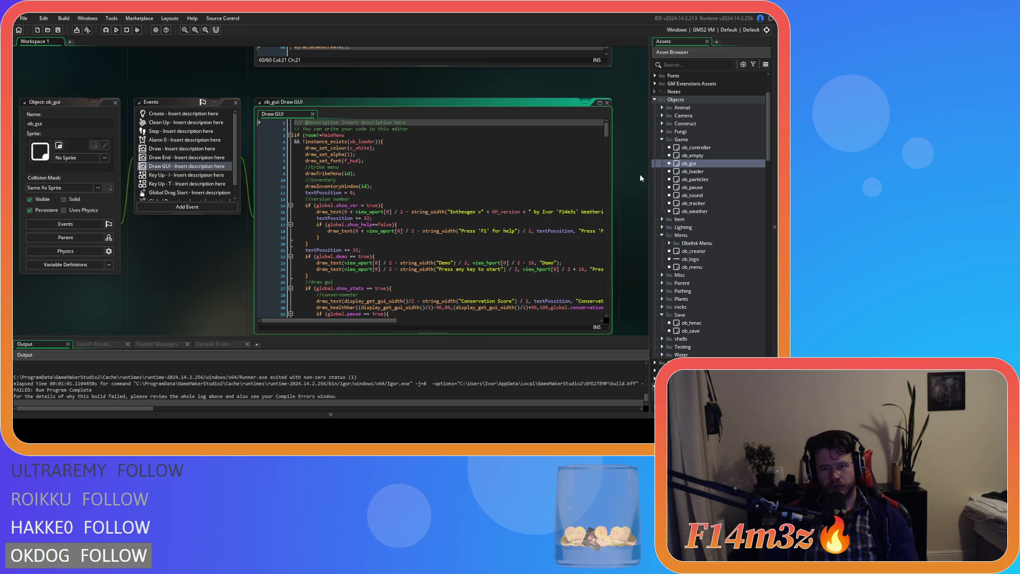
drag(608, 130, 619, 199)
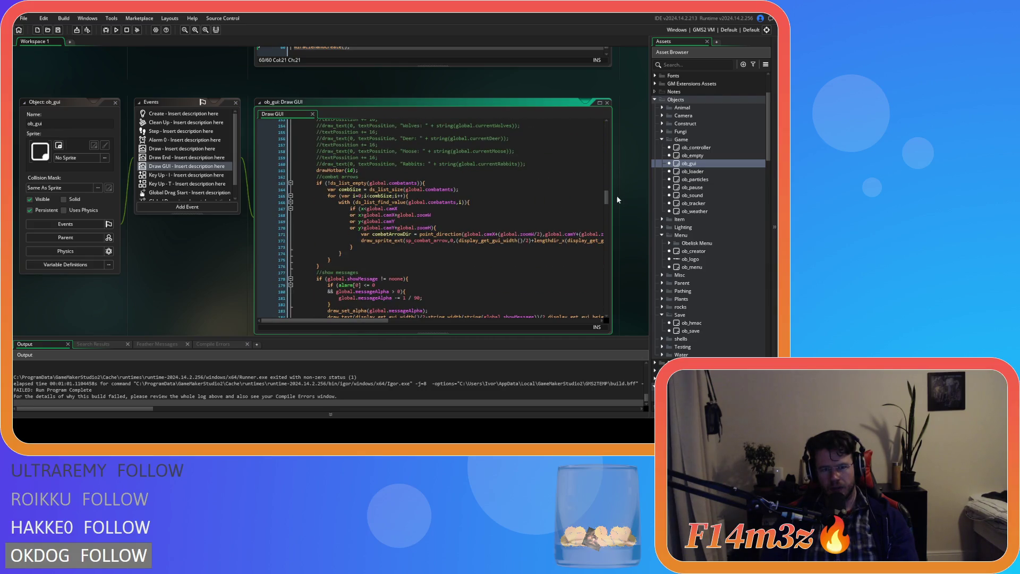
- Comment out the drawHotbar(id) line and save and build the game
click(362, 164)
key(ctrl+k)
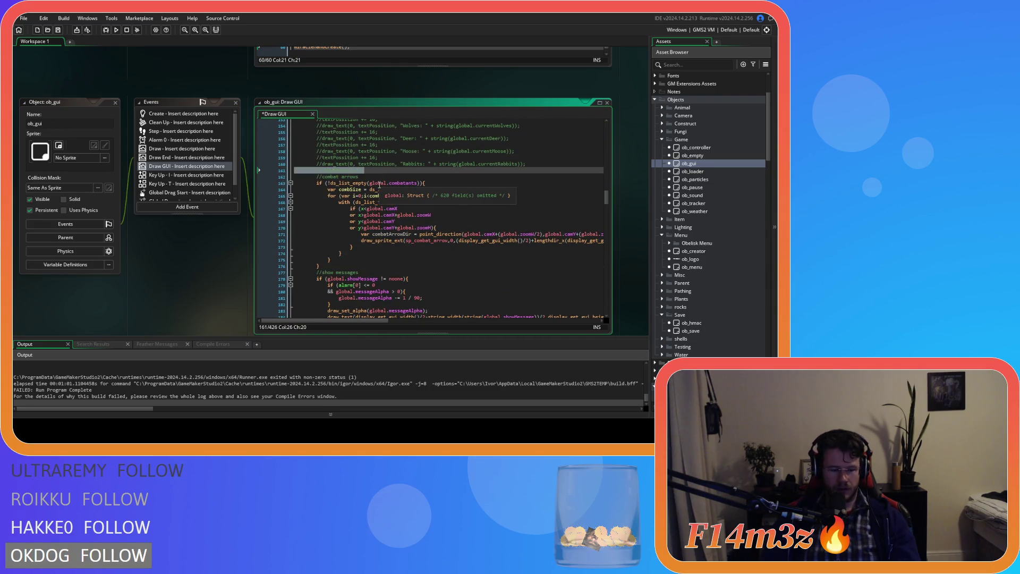
key(F5)
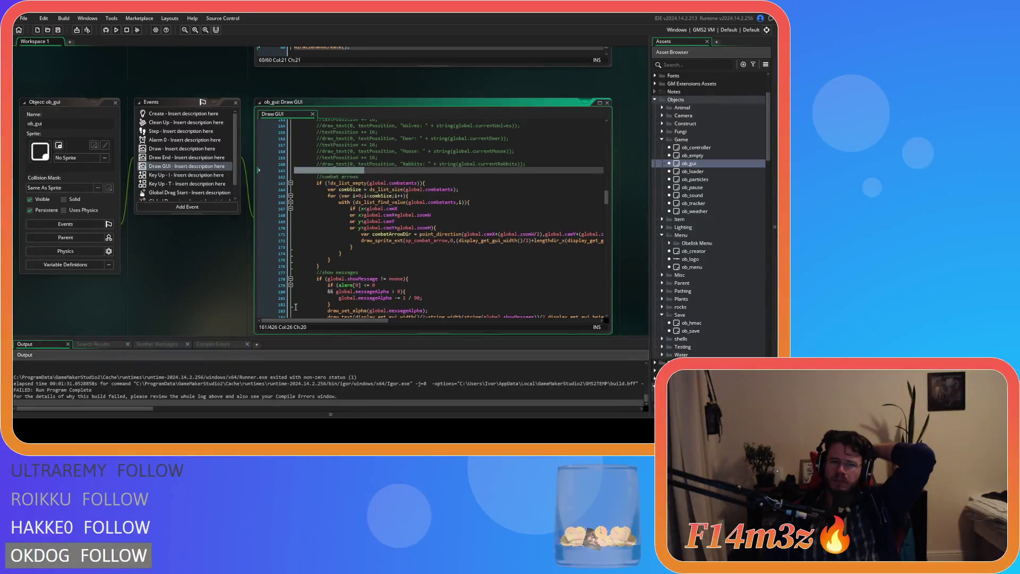
scroll(751, 295, down, 15)
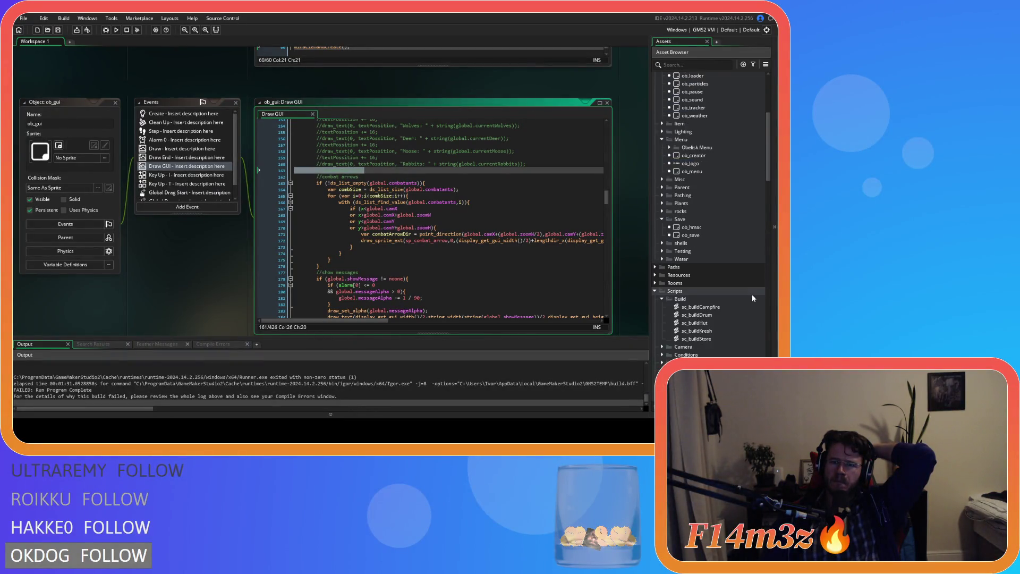
- Open the sc_miracleHand script to look it over
scroll(749, 301, down, 2)
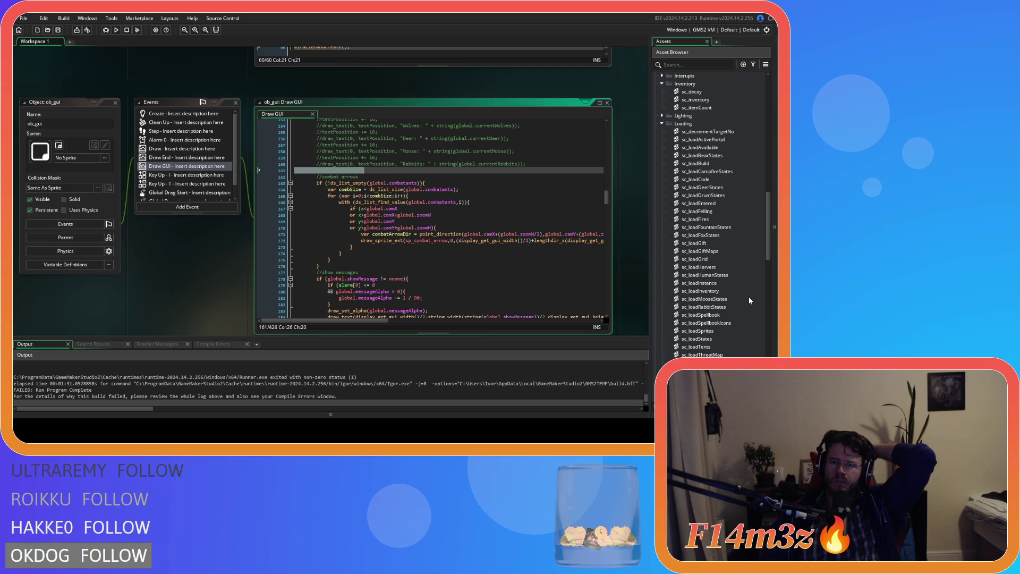
scroll(750, 301, down, 3)
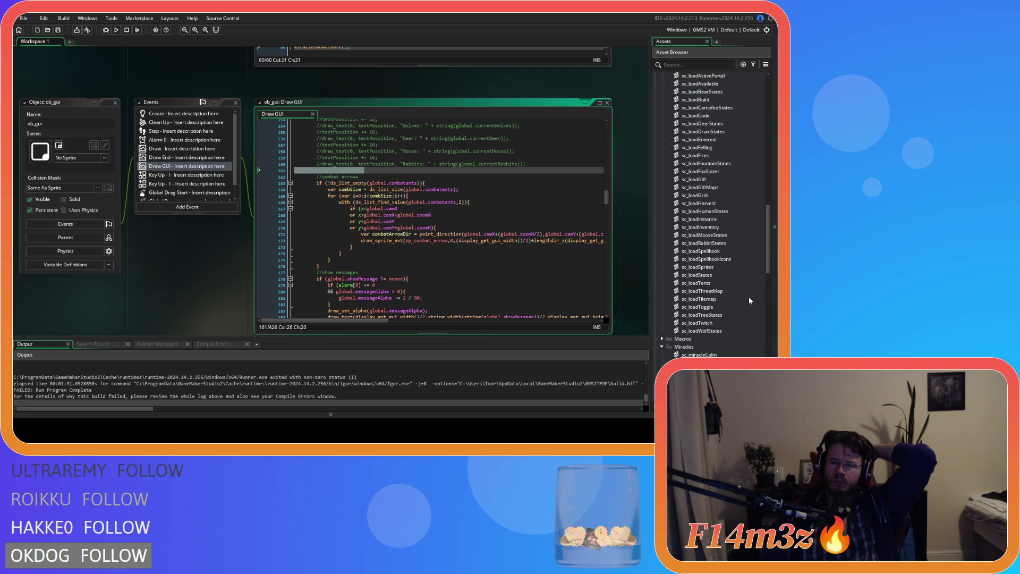
scroll(749, 301, up, 5)
scroll(745, 303, down, 10)
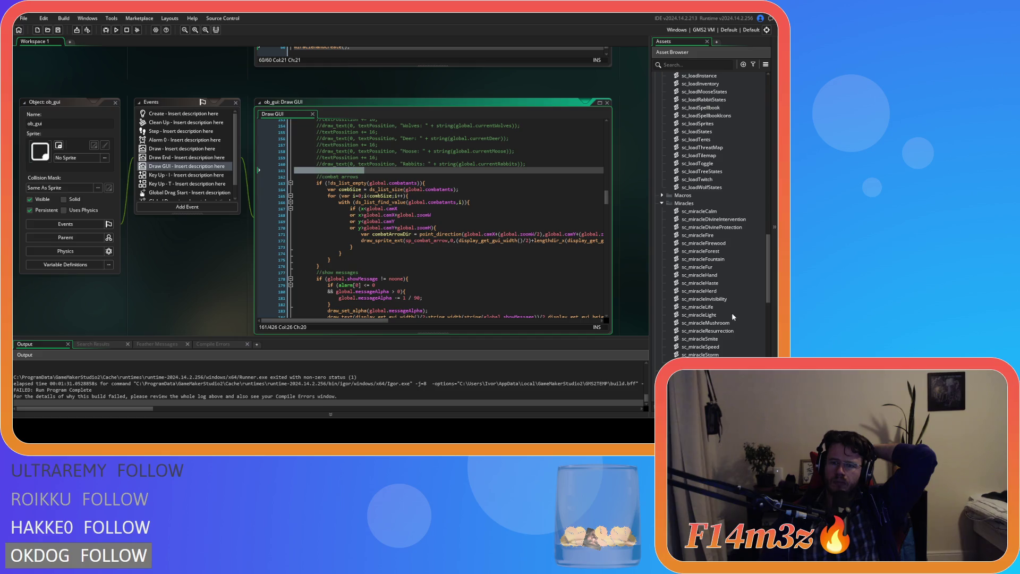
double_click(721, 276)
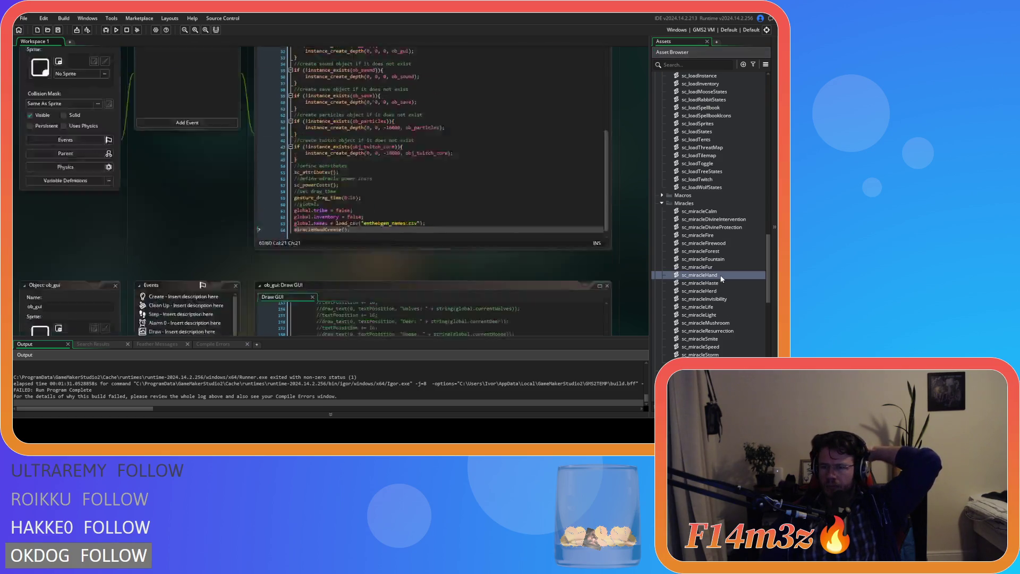
- Open the ob_controller object from Objects > Game
scroll(295, 393, up, 5)
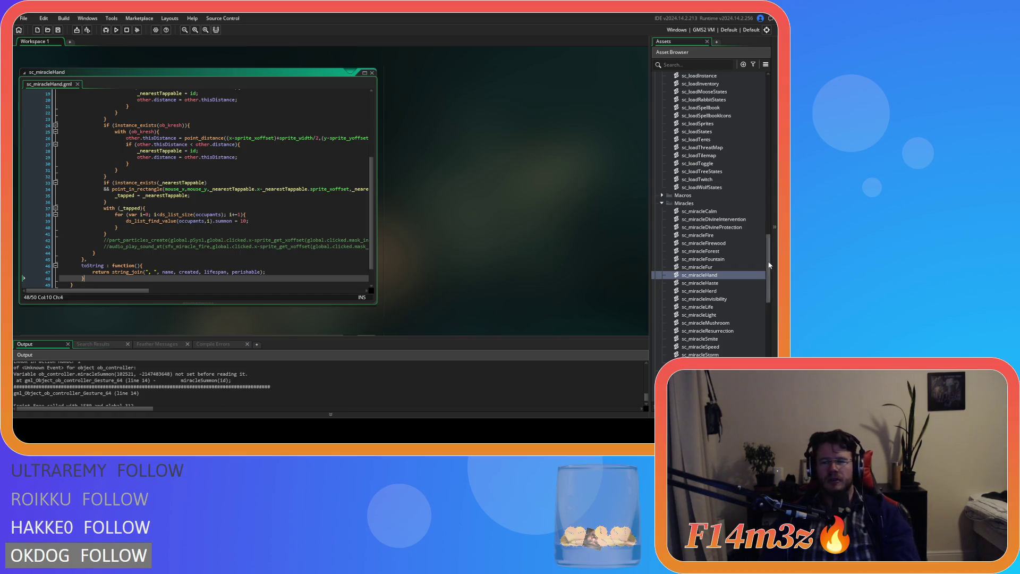
scroll(732, 276, up, 10)
scroll(716, 276, up, 5)
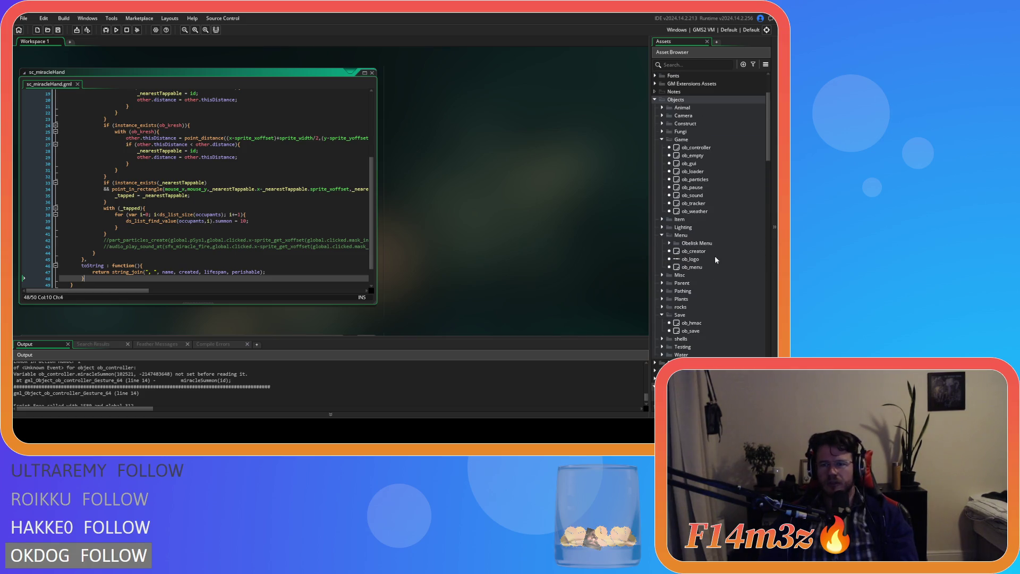
double_click(696, 147)
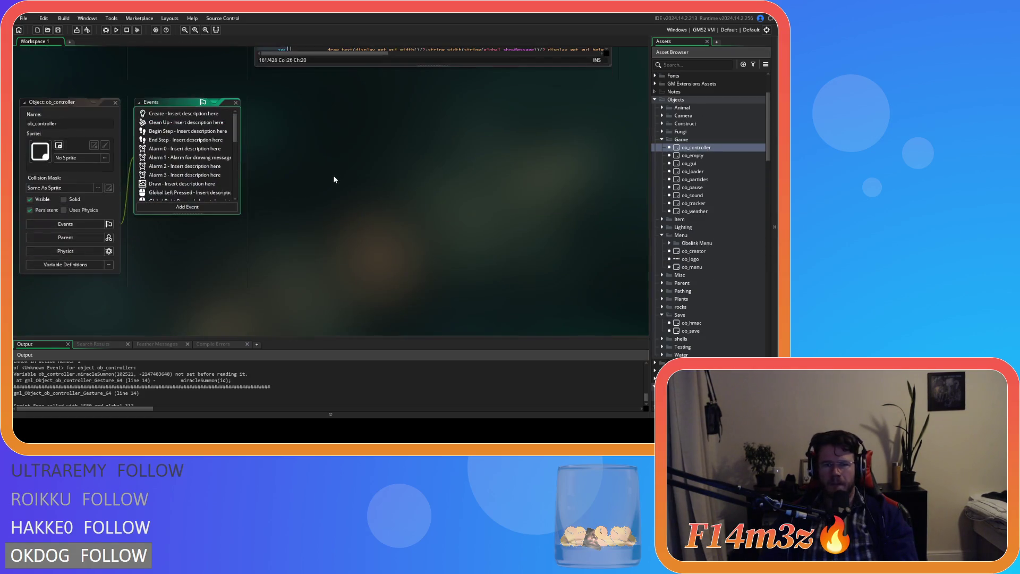
- Comment out lines 14–59 of miracle and building mode checks in the Global Tap event
scroll(171, 163, down, 10)
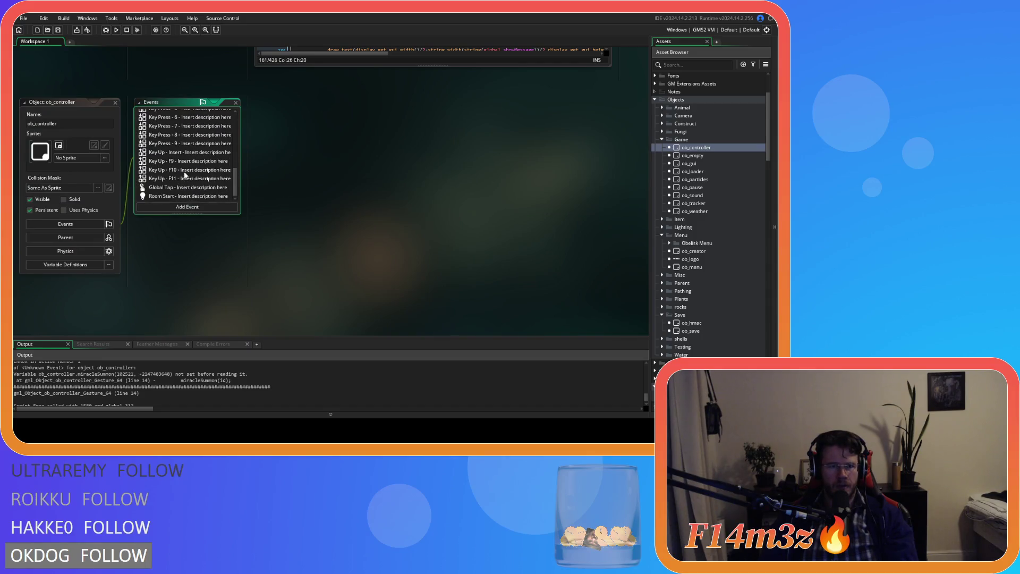
click(169, 189)
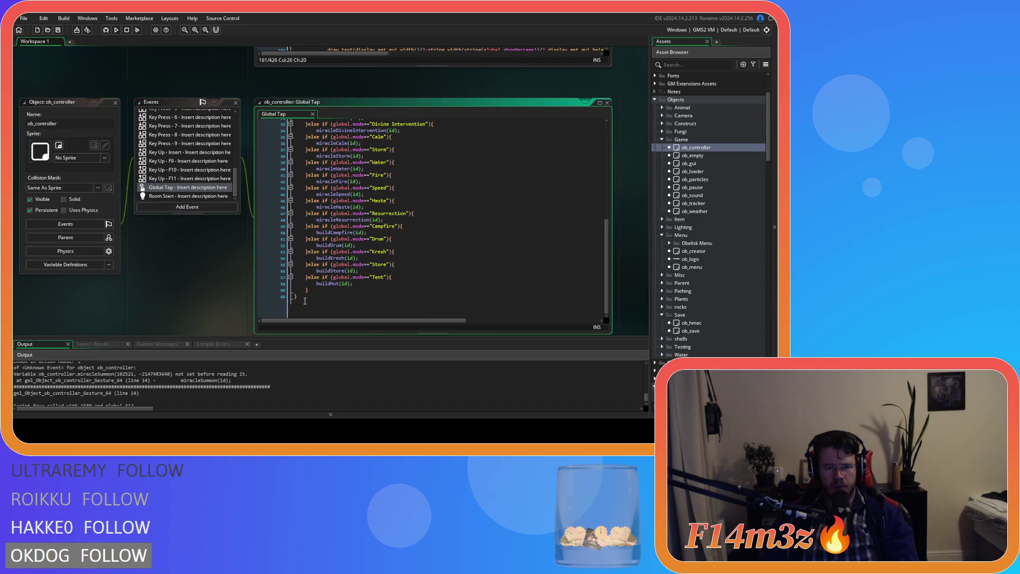
scroll(306, 300, up, 1)
mouse_move(295, 258)
mouse_down()
mouse_move(302, 285)
mouse_move(282, 271)
mouse_move(274, 196)
mouse_up()
scroll(275, 247, up, 10)
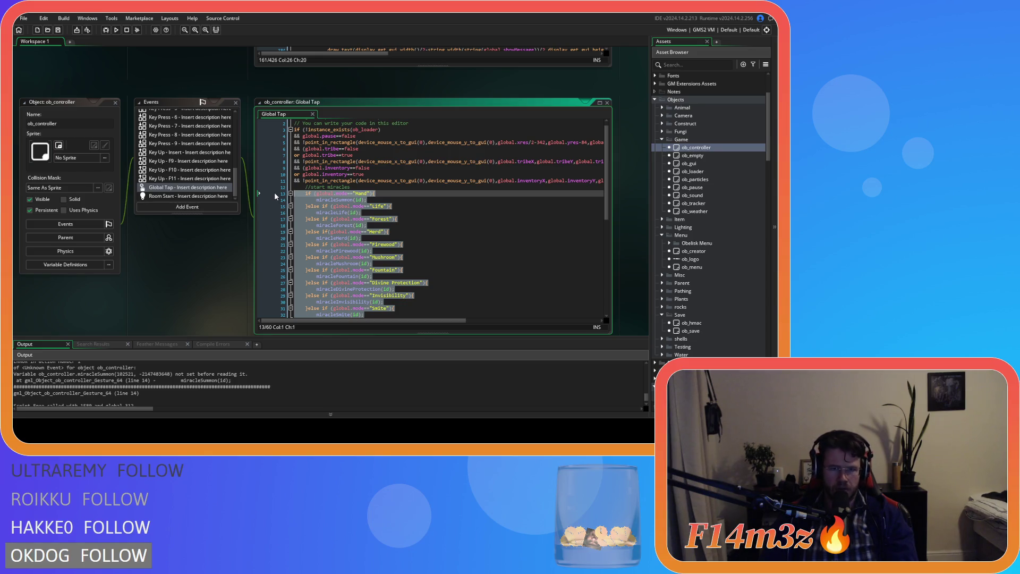
key(ctrl+k)
scroll(426, 223, down, 5)
click(483, 244)
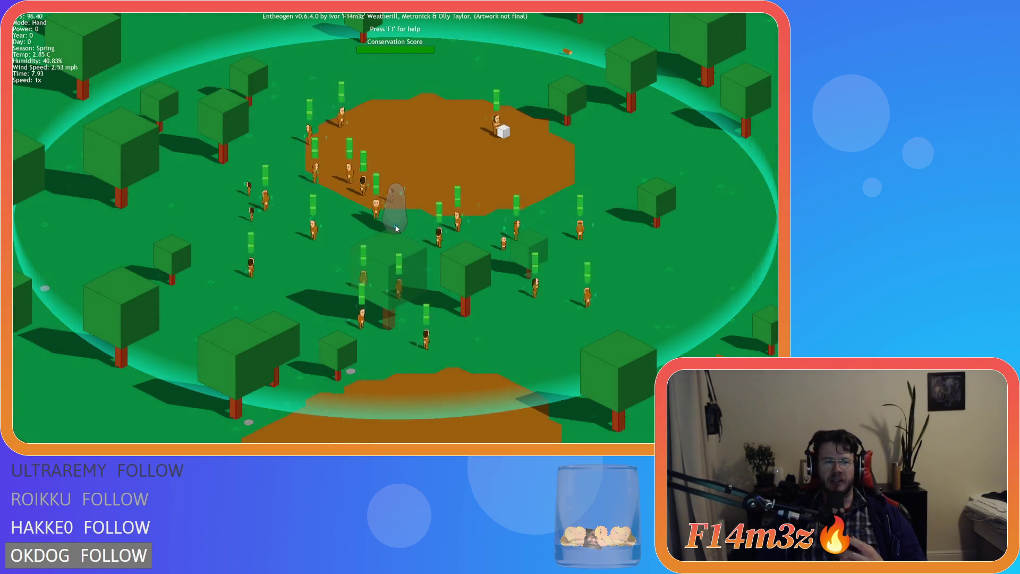
- Quit the Entheogen game with Escape and confirm with Y
key(Escape)
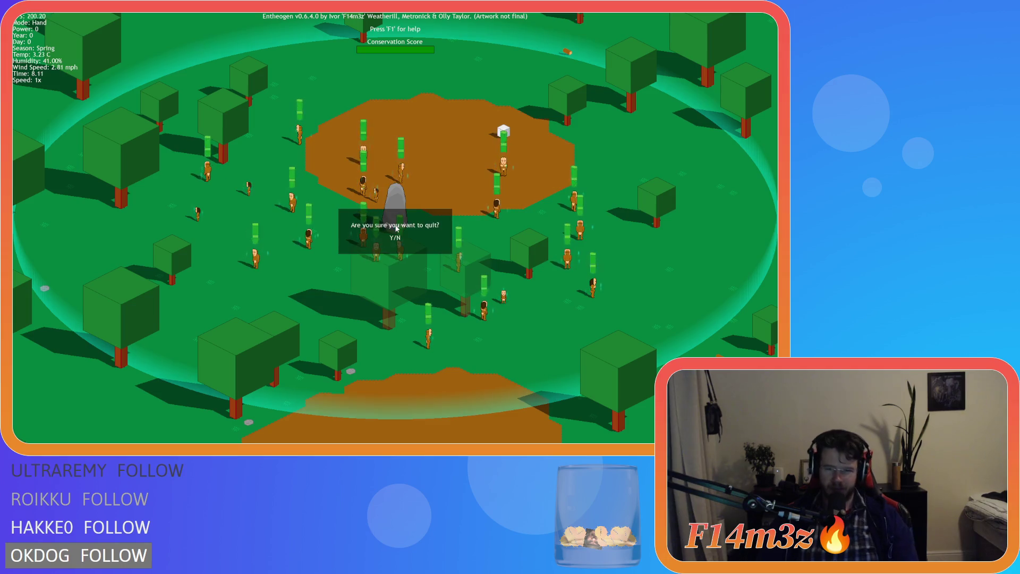
key(y)
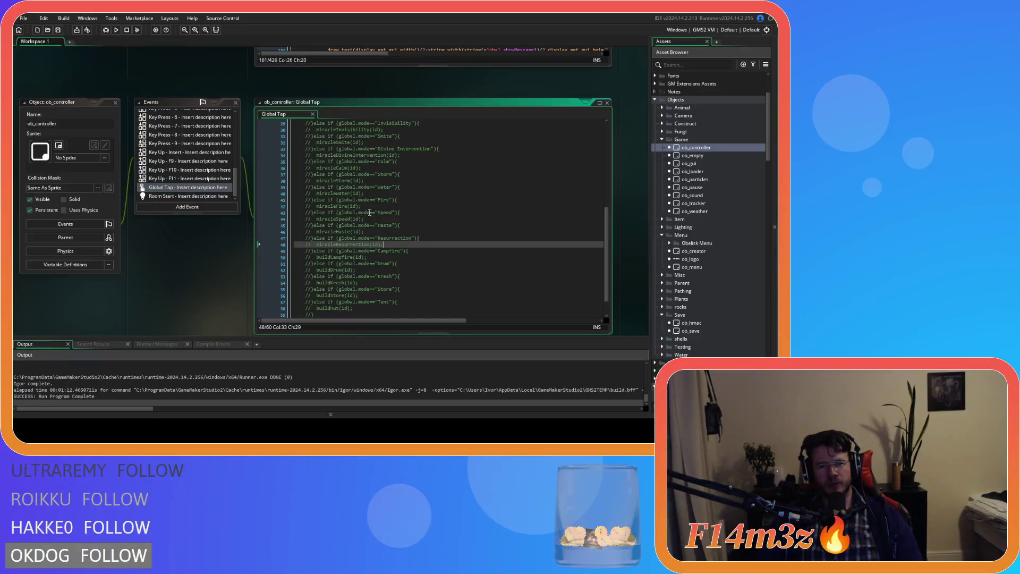
- Find all global.mode == "Hand" matches and open the ob_particles Step one at line 210
key(ctrl+f)
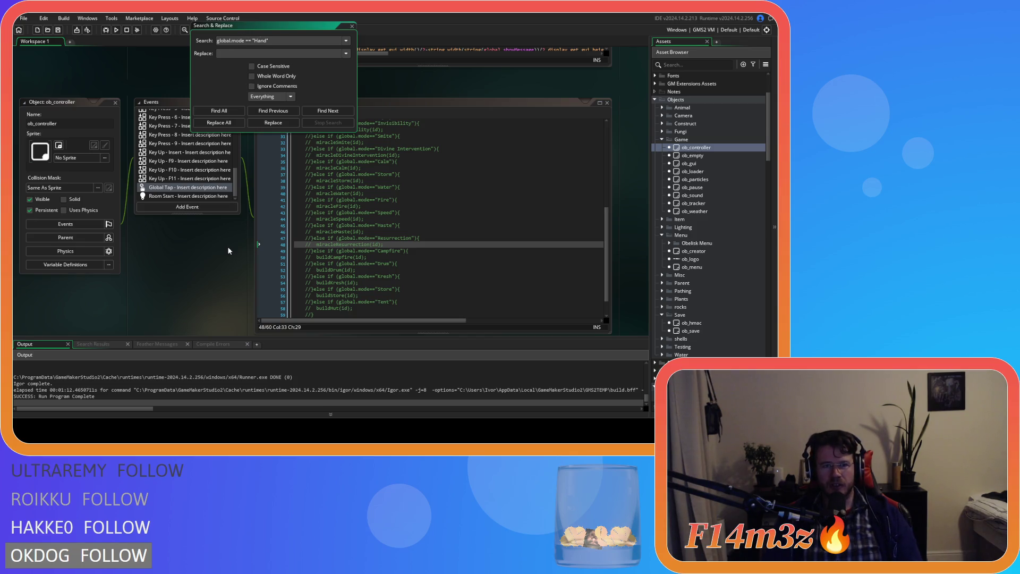
click(223, 110)
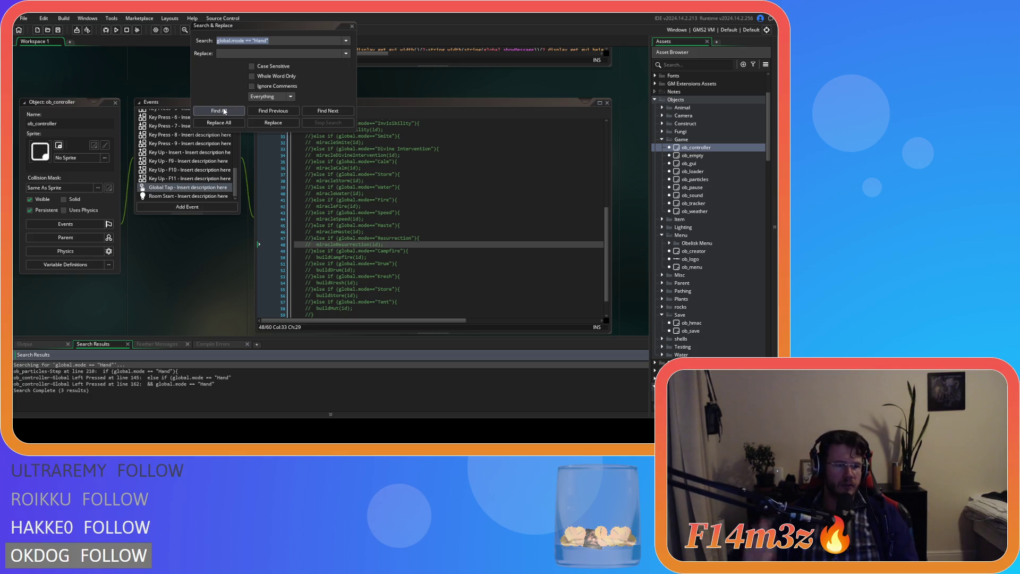
double_click(113, 371)
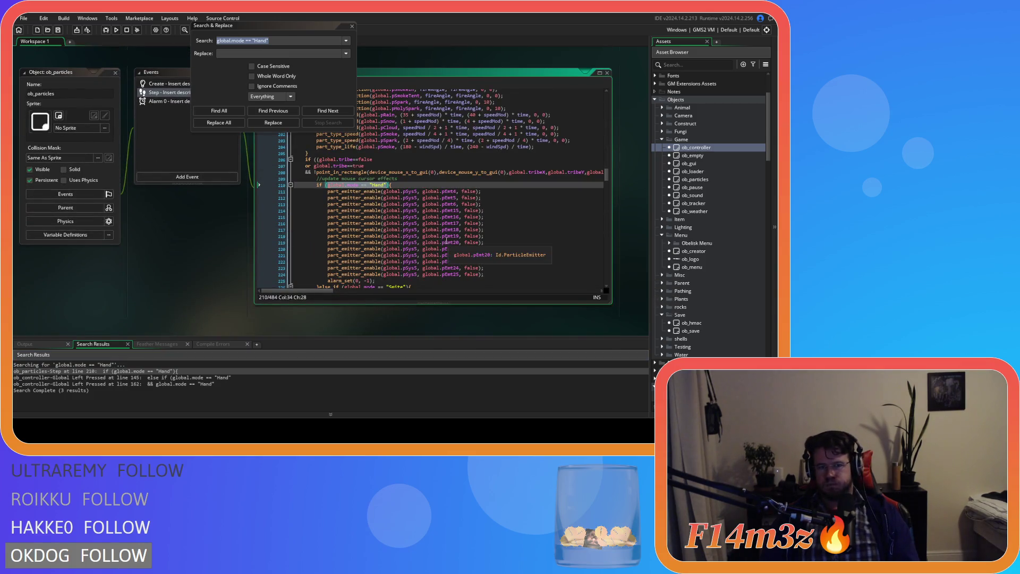
- Replace "Hand" with global.miracleHand on line 210, then open the Global Left Pressed match
click(360, 185)
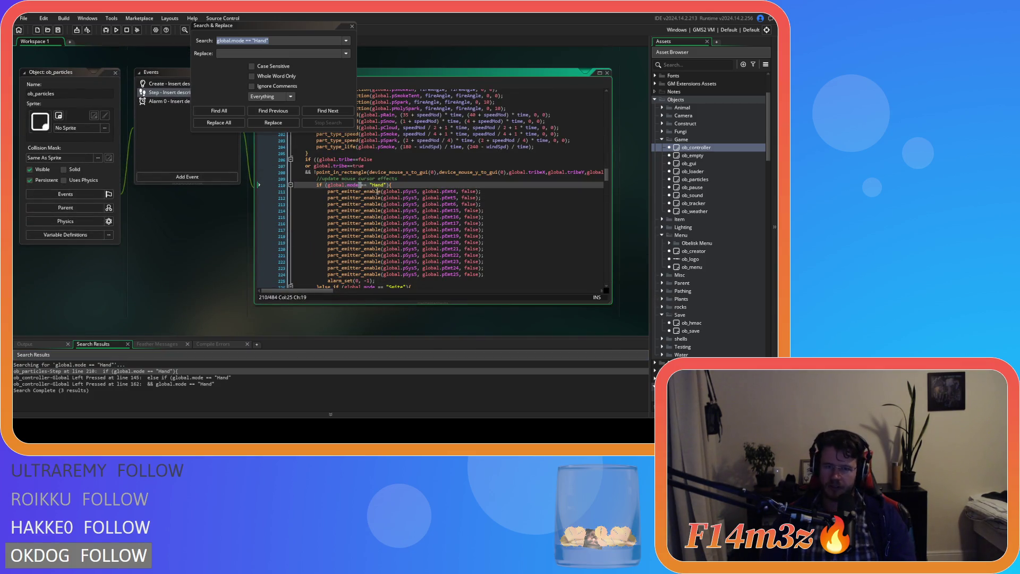
key(Delete)
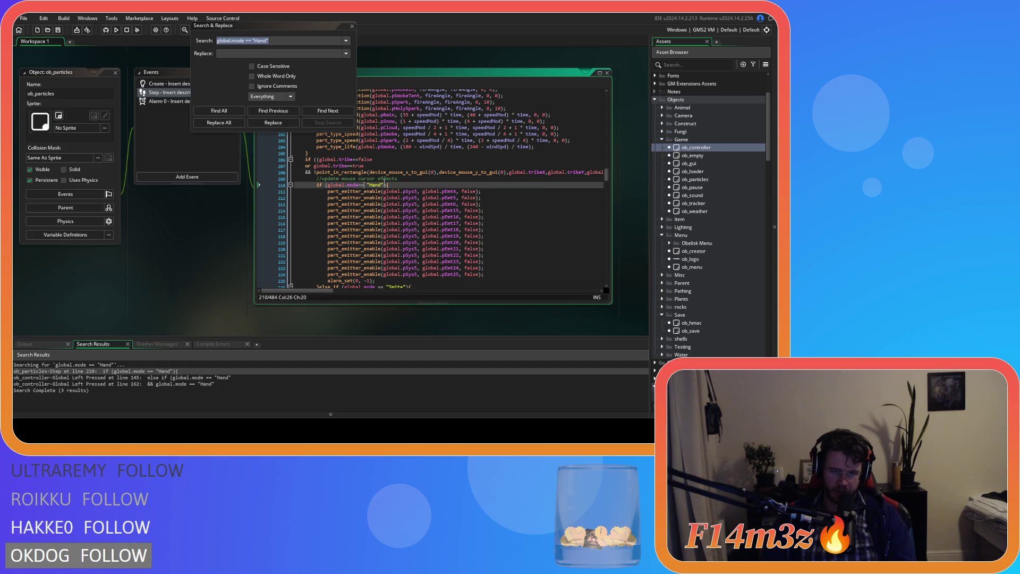
key(Delete)
key(Delete)
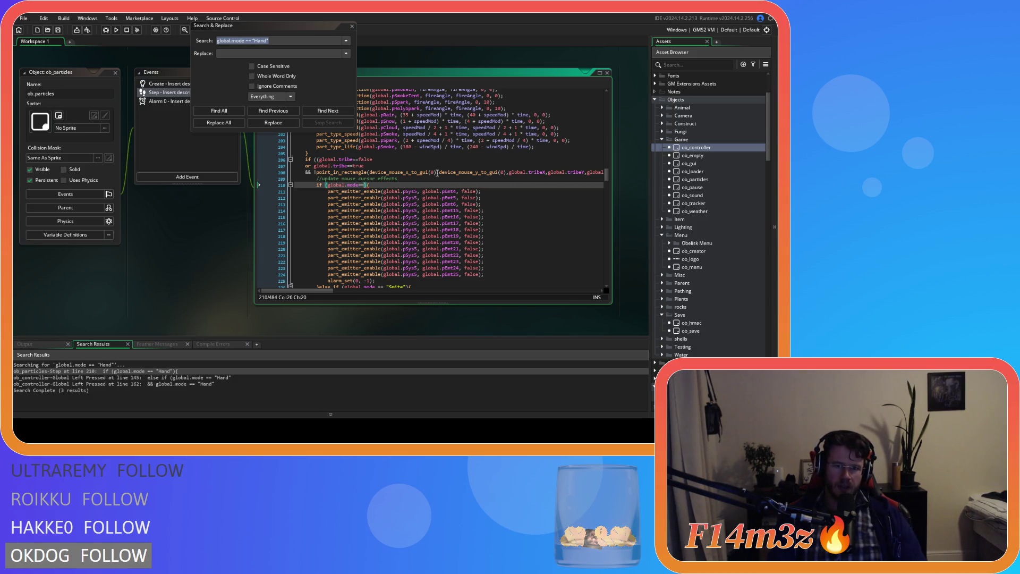
text(global.)
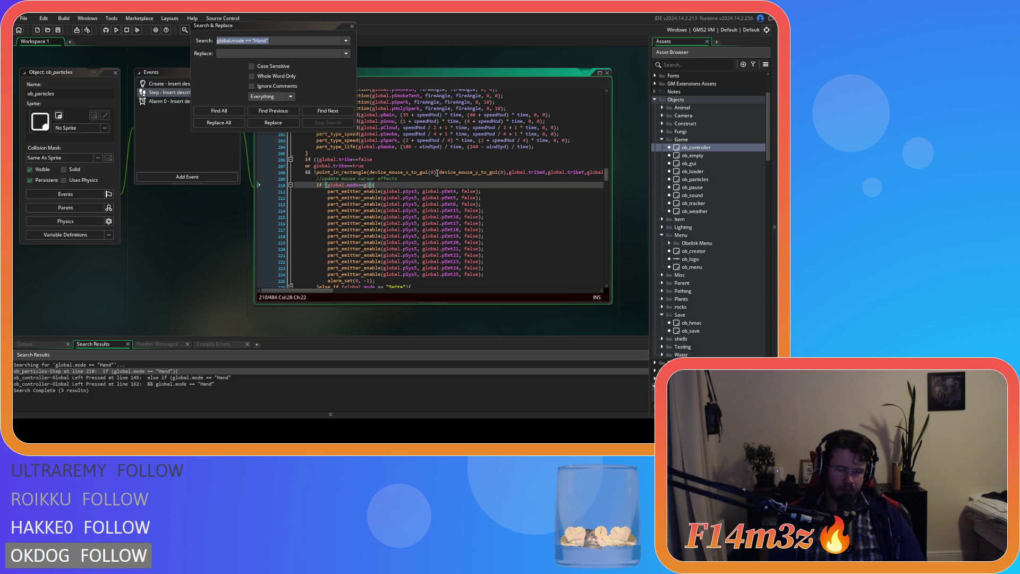
text(miracle)
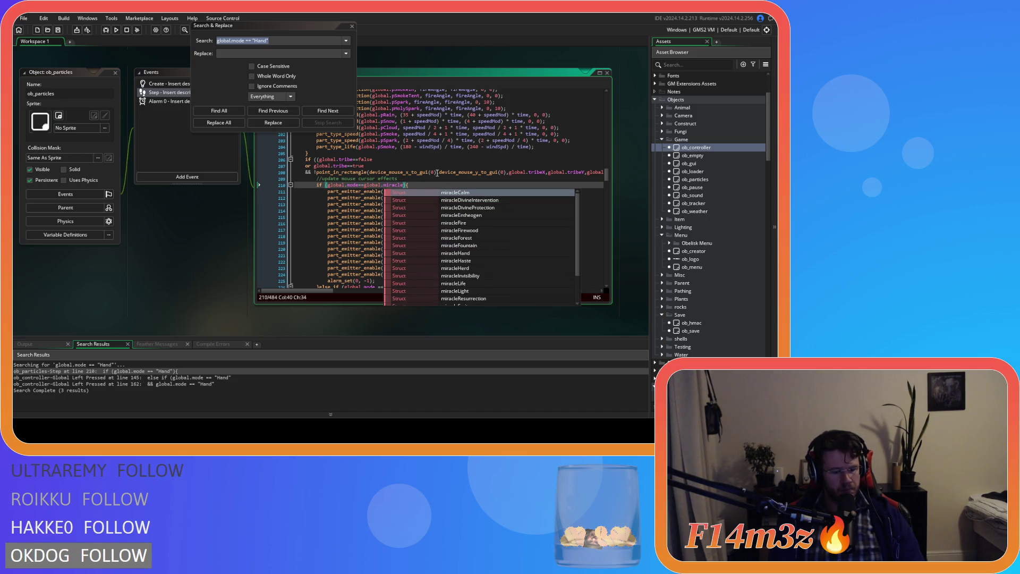
text(Hand)
key(shift+Left)
key(shift+Left)
key(shift+Left)
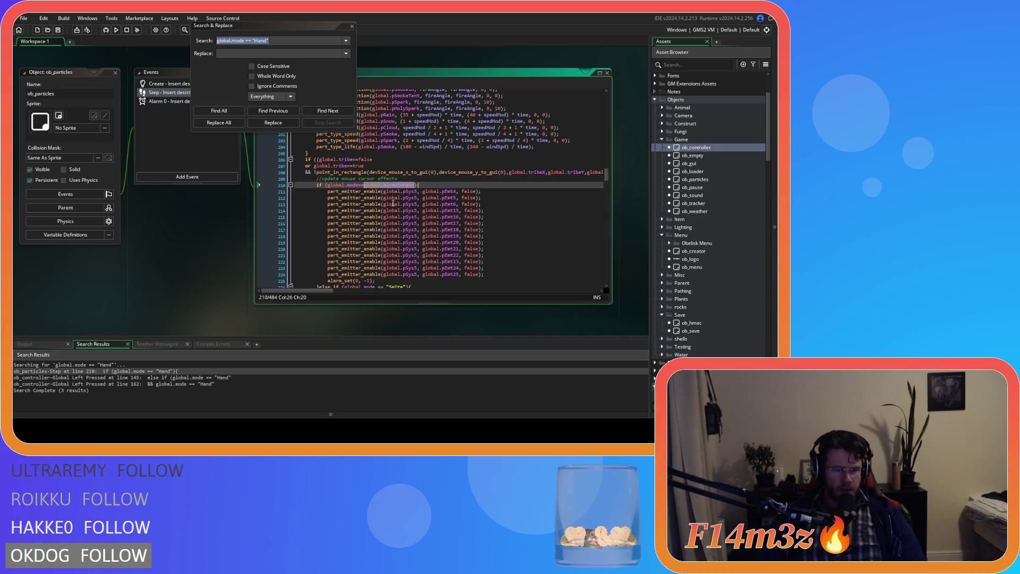
double_click(162, 378)
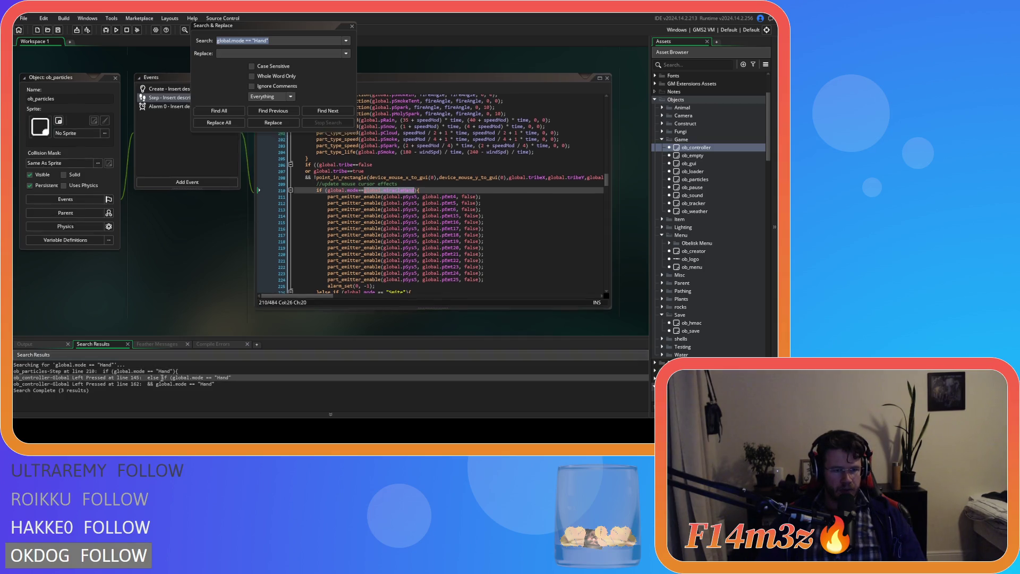
- Replace the "Hand" string with global.miracleHand in the line 145 mode check
drag(413, 225, 386, 229)
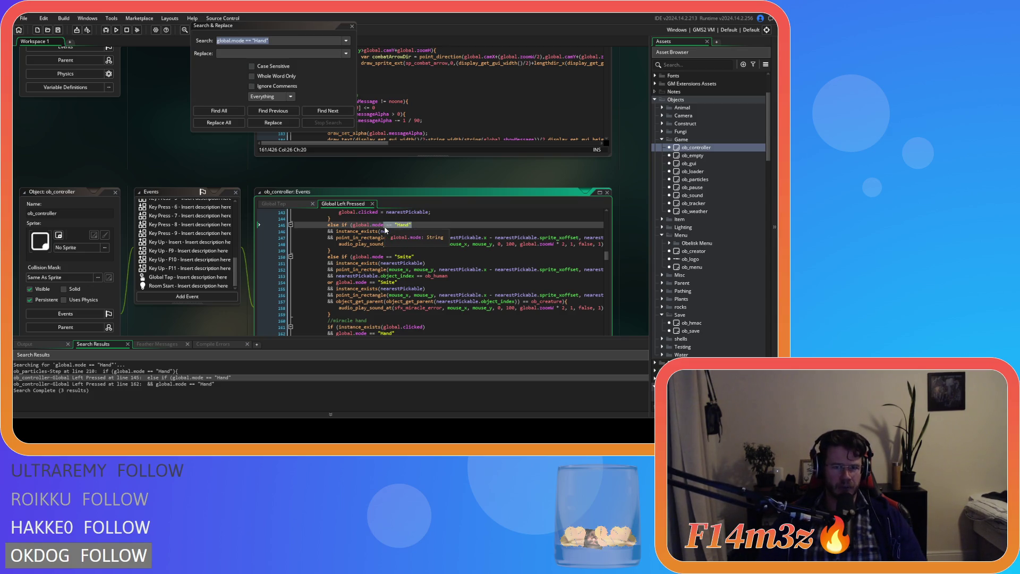
scroll(386, 229, up, 4)
scroll(198, 319, down, 3)
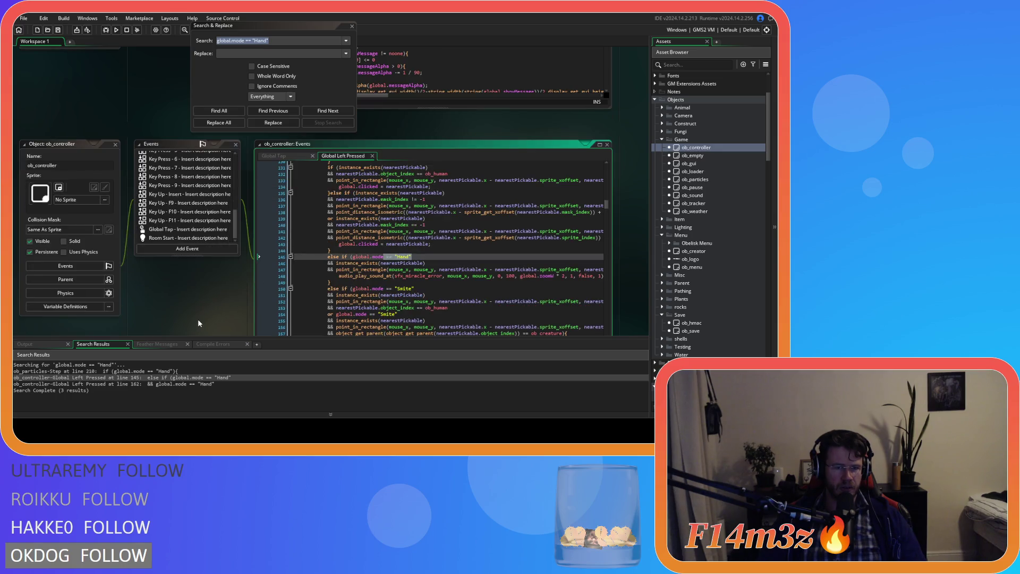
click(417, 255)
key(BackSpace)
key(BackSpace)
key(BackSpace)
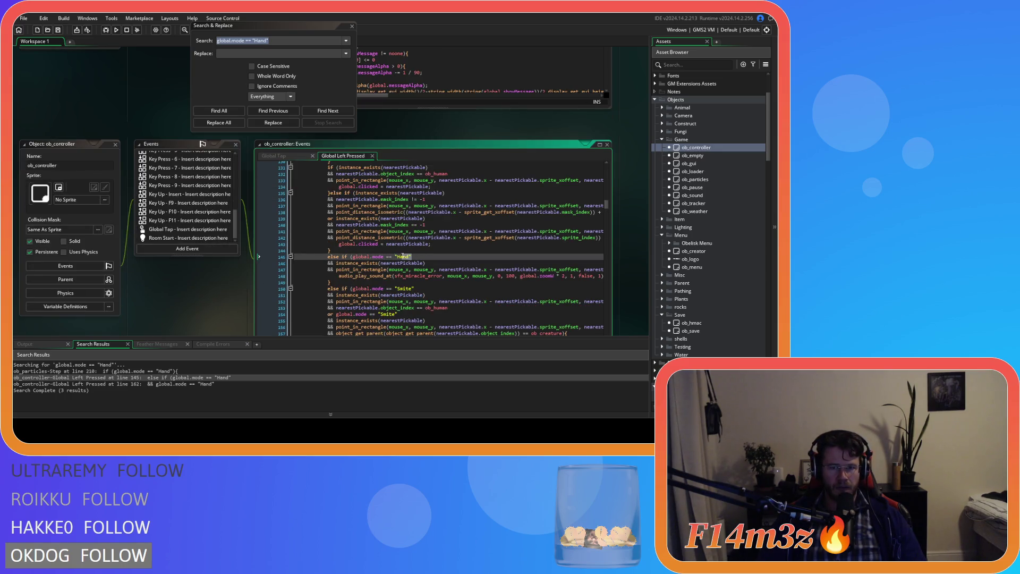
text(global.miracleHand)
key(BackSpace)
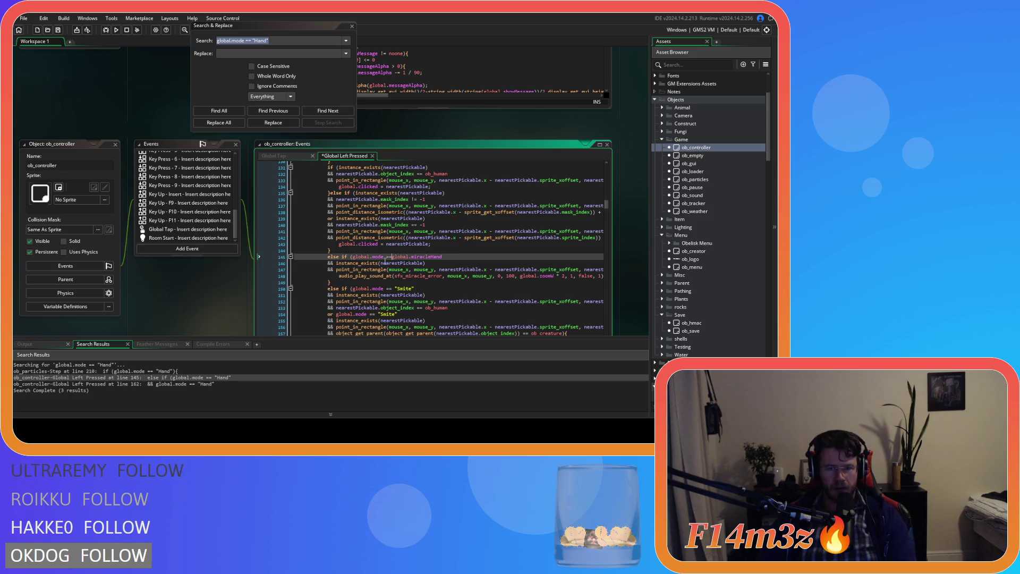
- Replace "Hand" with global.miracleHand in the line 162 mode check
middle_click(388, 257)
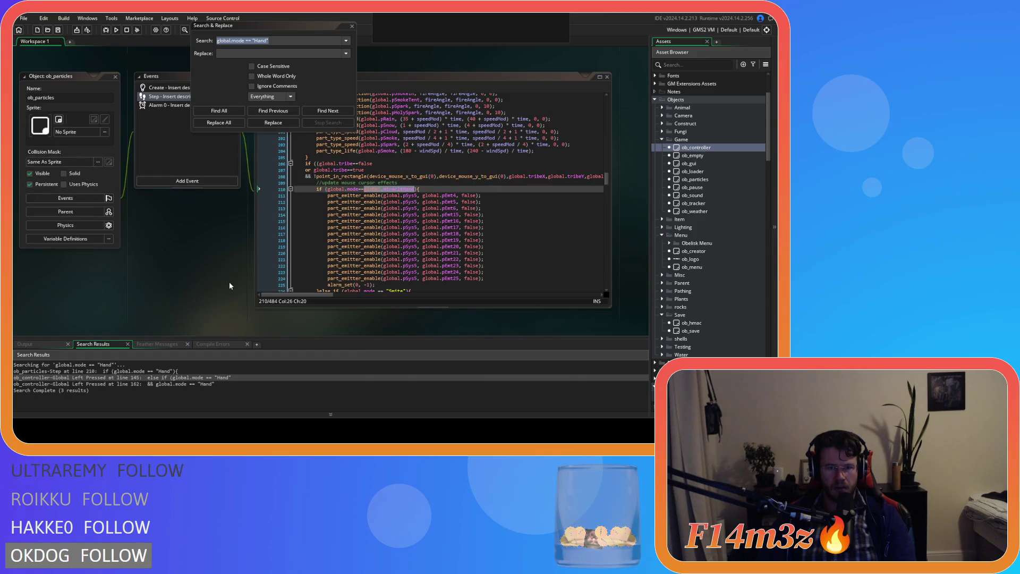
double_click(126, 384)
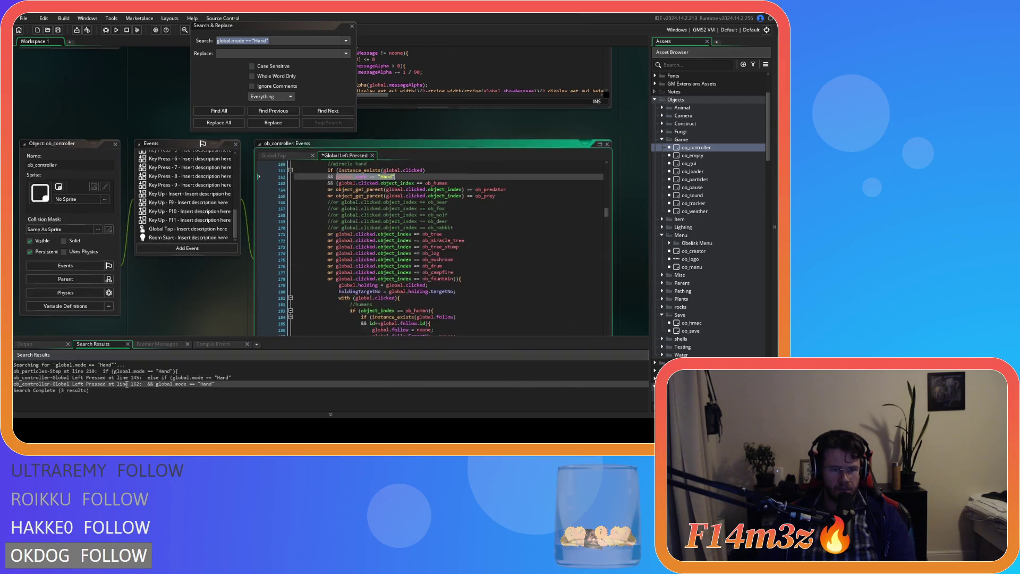
click(403, 169)
key(BackSpace)
key(BackSpace)
key(BackSpace)
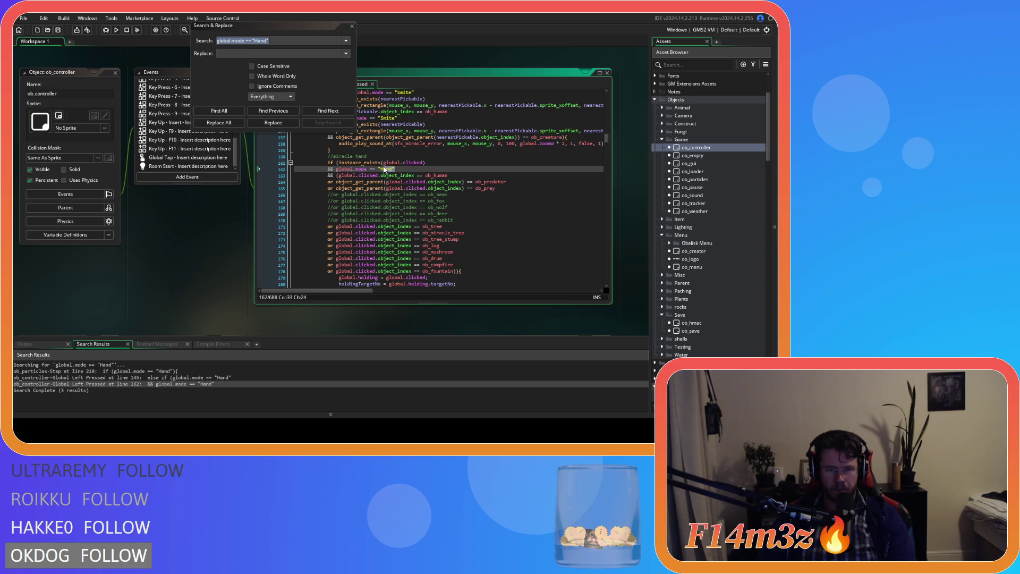
text(global.miracleHand)
click(370, 169)
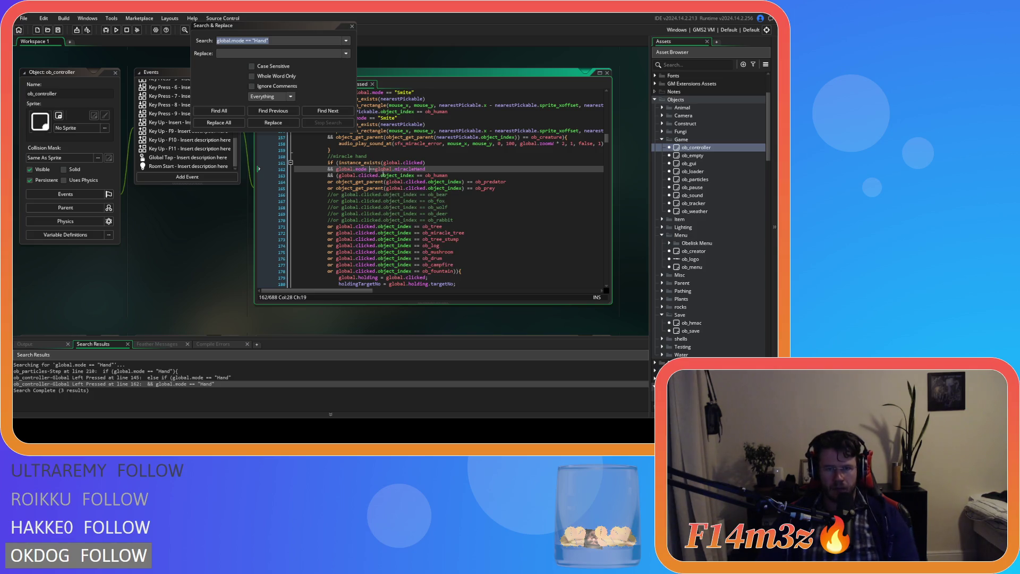
key(BackSpace)
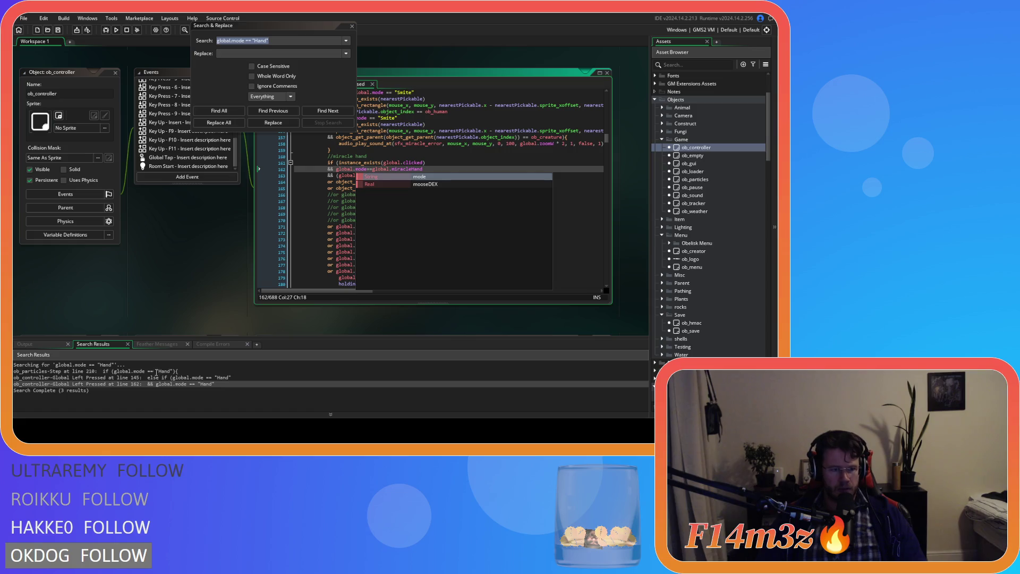
- Review the remaining search matches, close Search & Replace, and build and run the game with F5
double_click(157, 371)
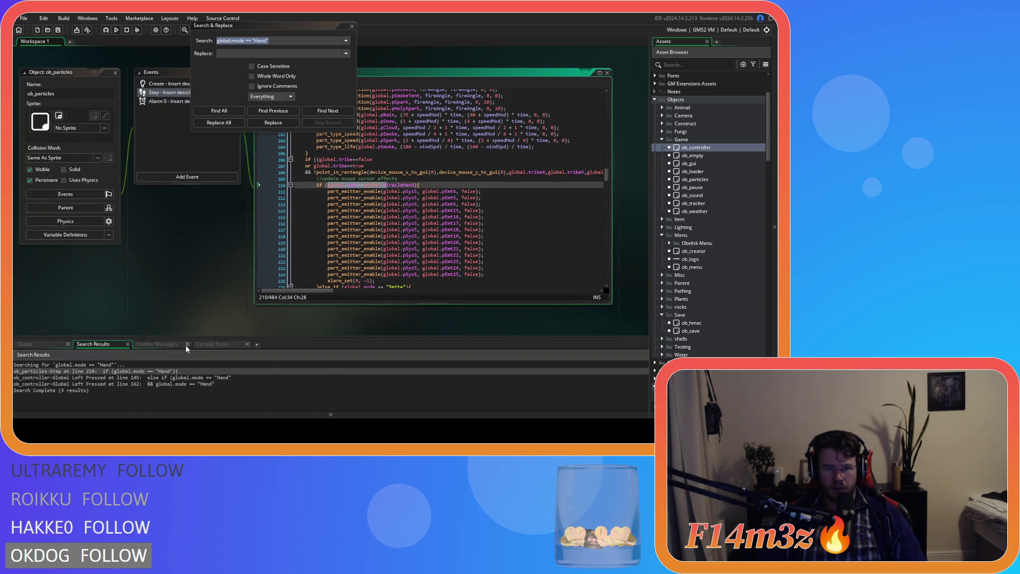
double_click(141, 377)
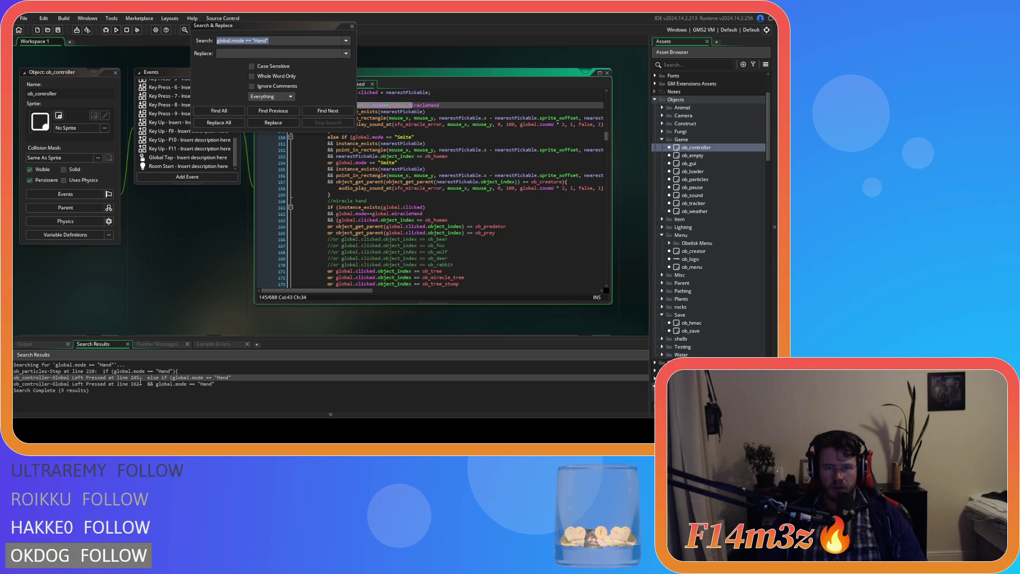
double_click(141, 384)
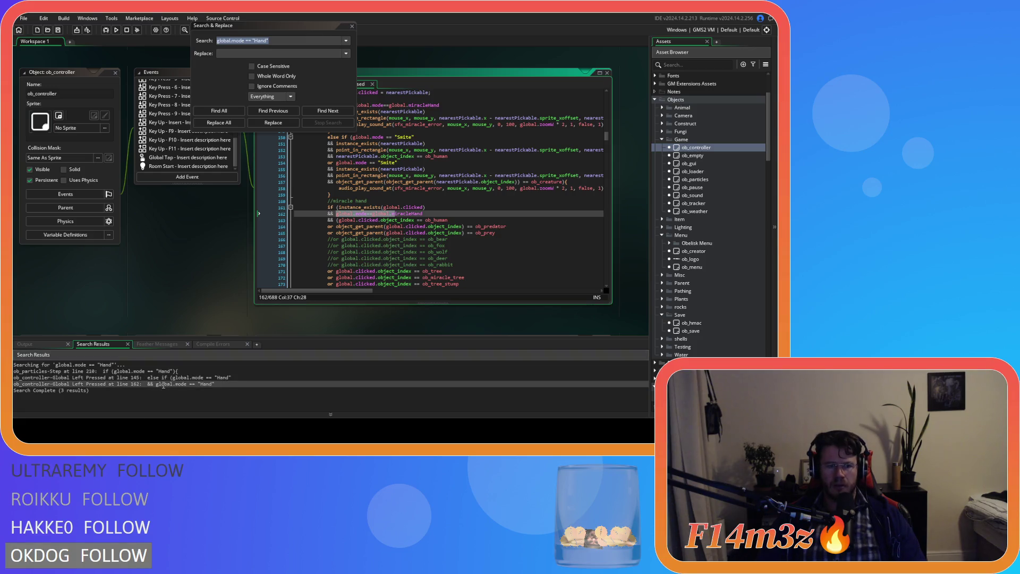
right_click(181, 257)
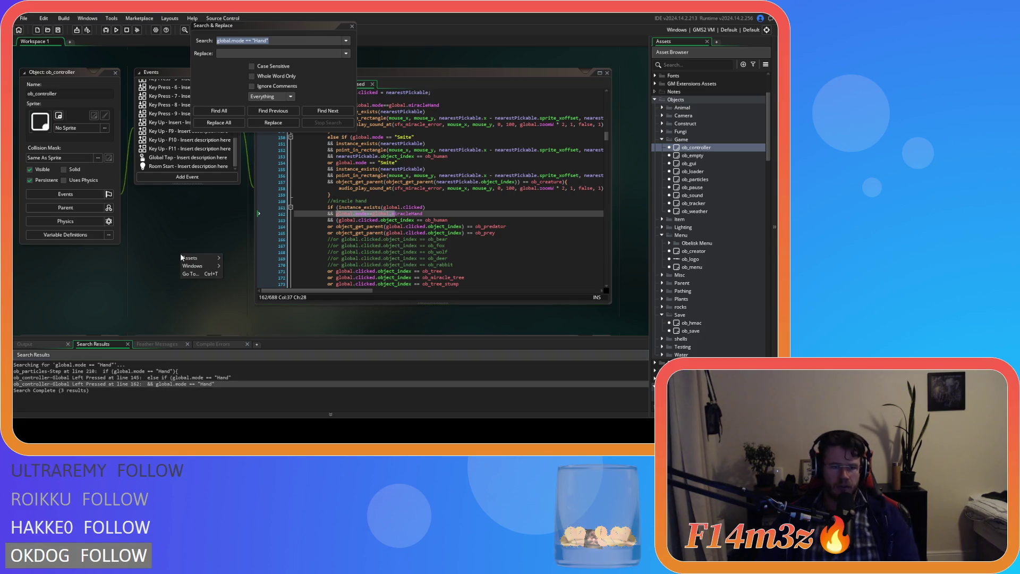
click(352, 26)
key(F5)
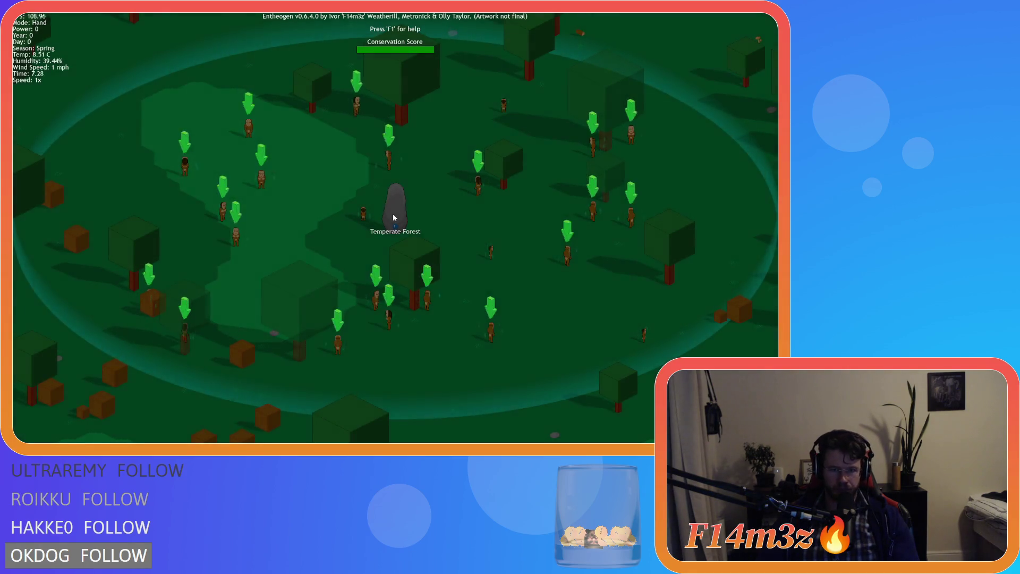
- Pan around the forest and check one villager's stats in the Tribe window
key(d)
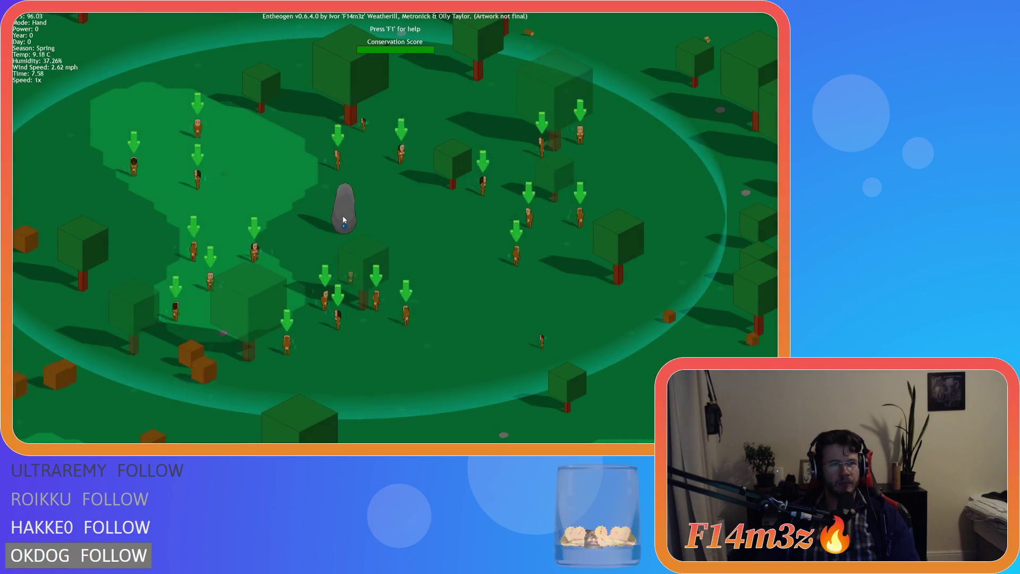
key(w)
key(a)
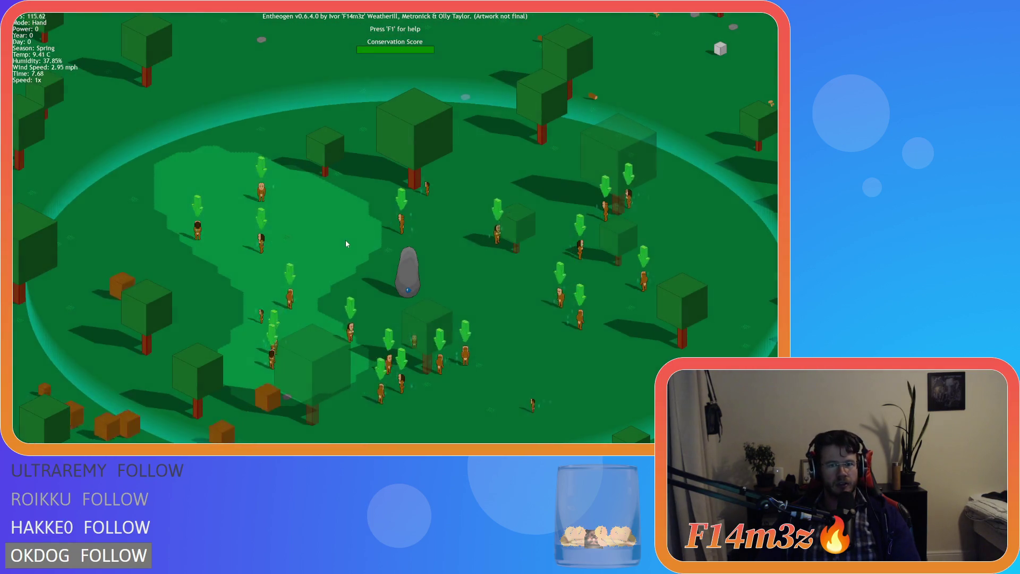
key(s)
key(d)
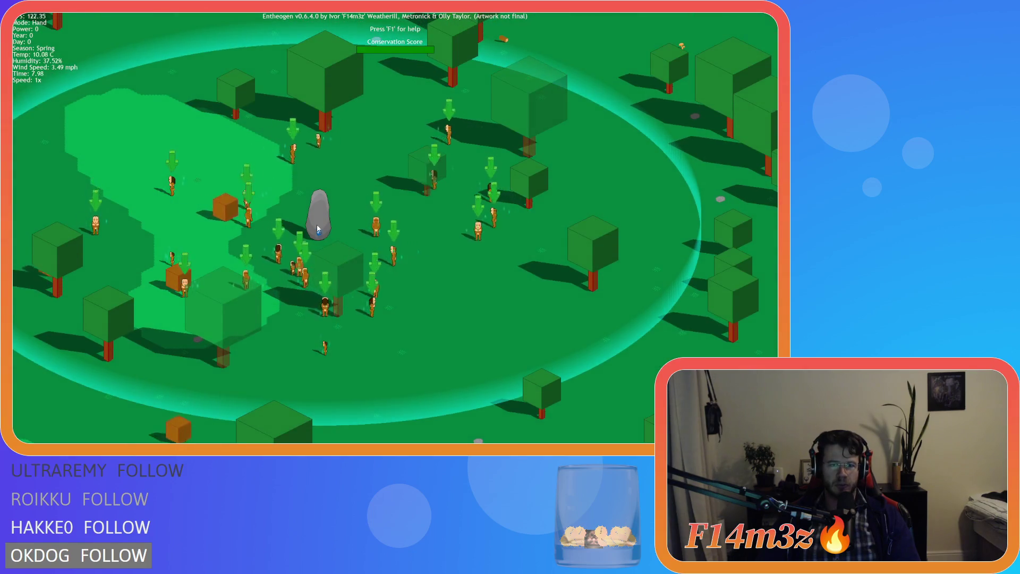
key(s)
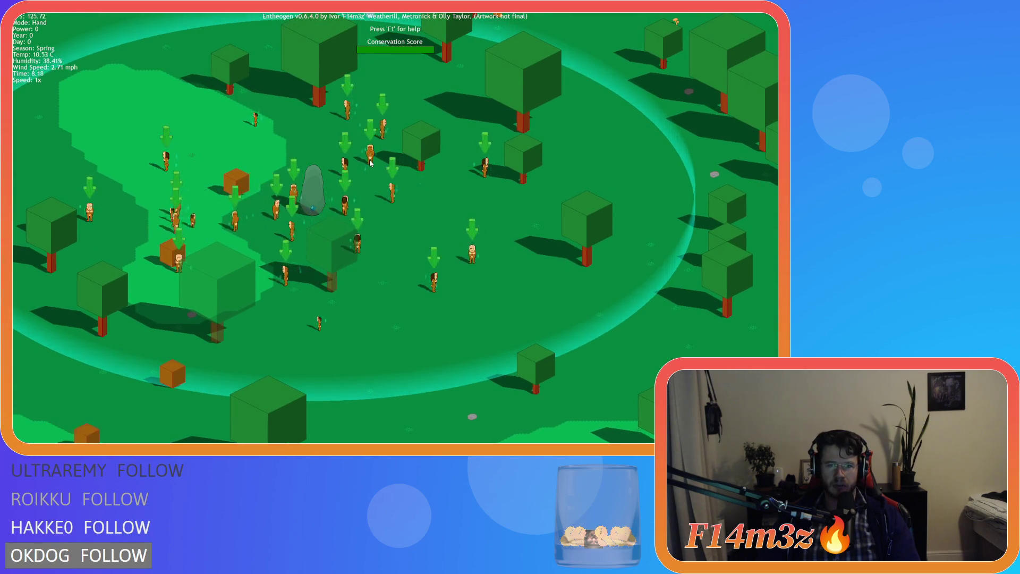
key(w)
key(d)
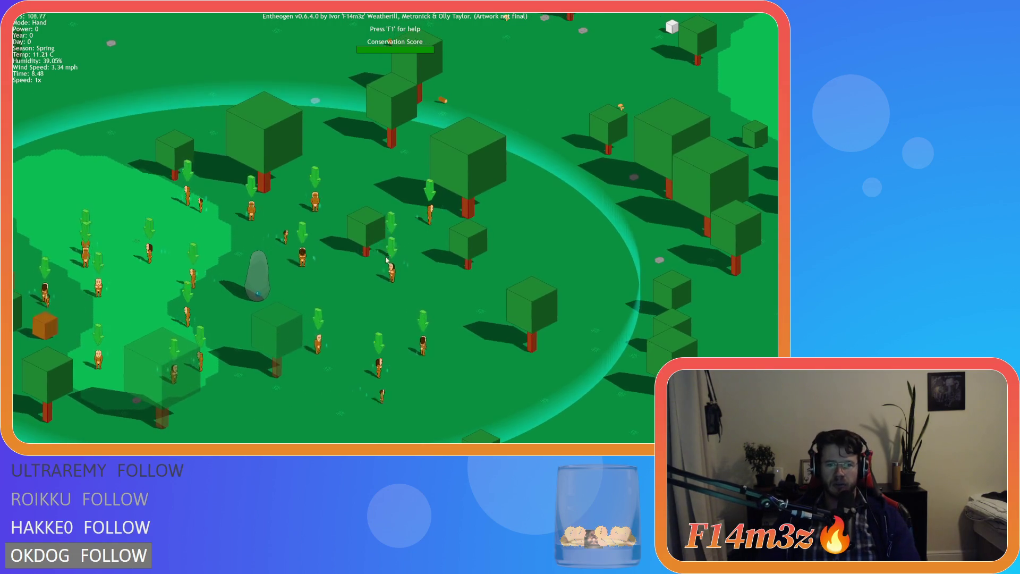
key(w)
key(d)
key(s)
key(a)
click(327, 278)
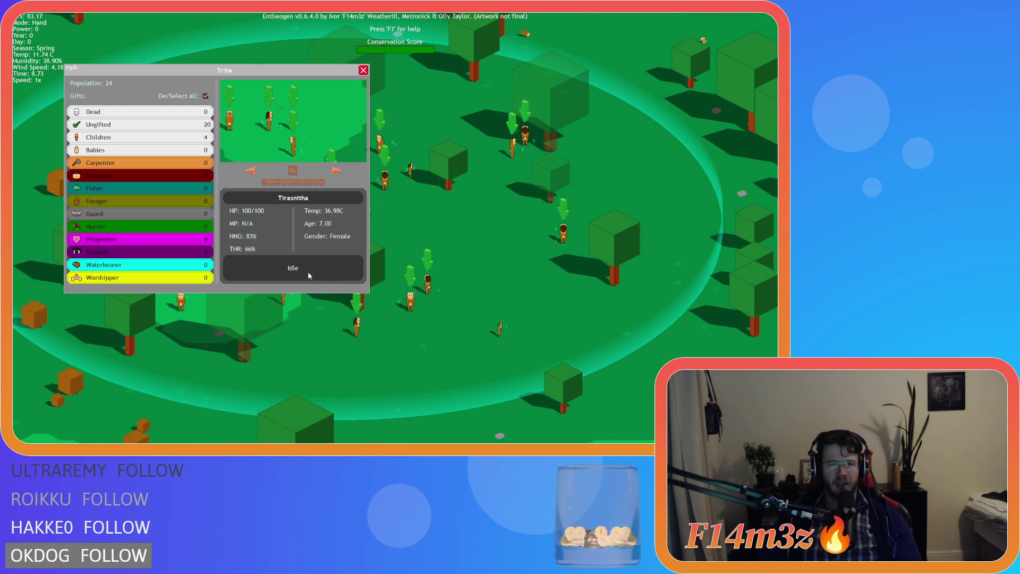
key(a)
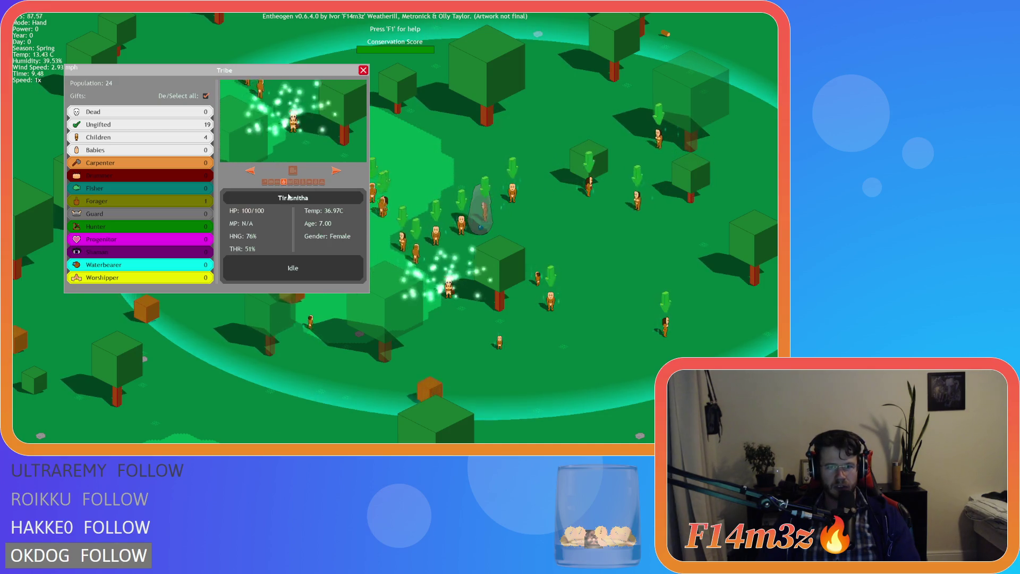
click(363, 70)
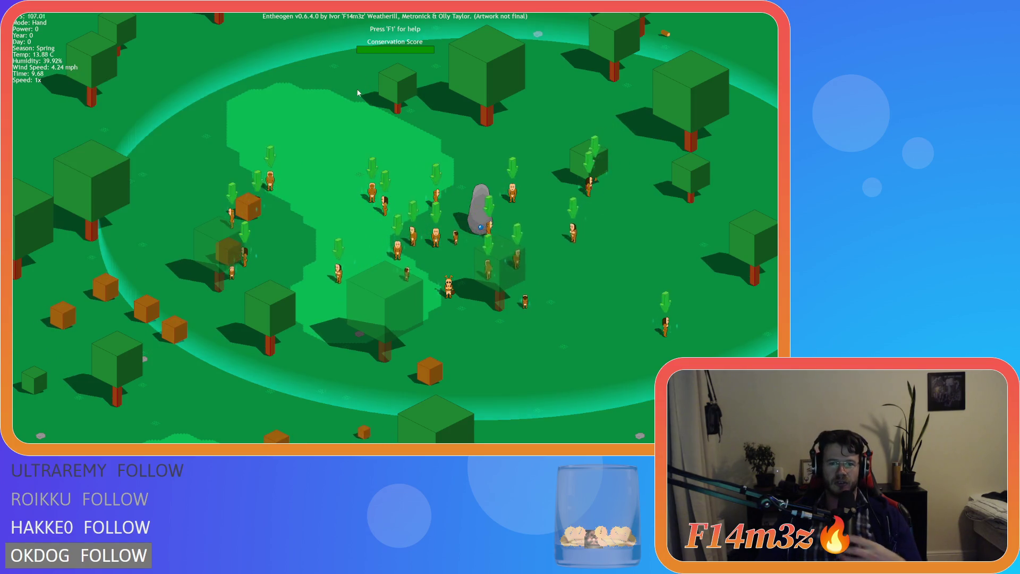
- Raise game speed to 8x and watch the river and standing stone until night falls
key(s)
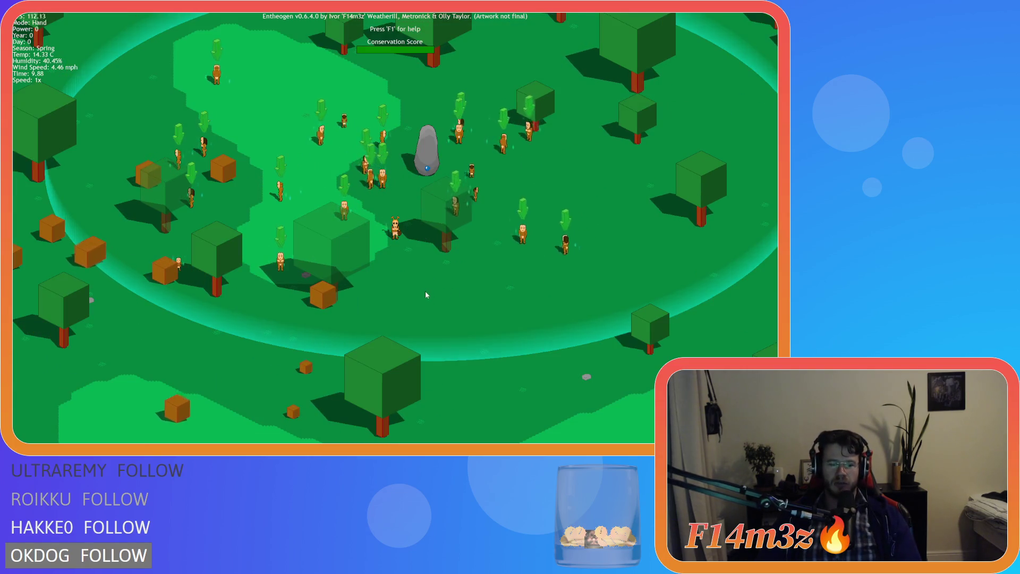
key(d)
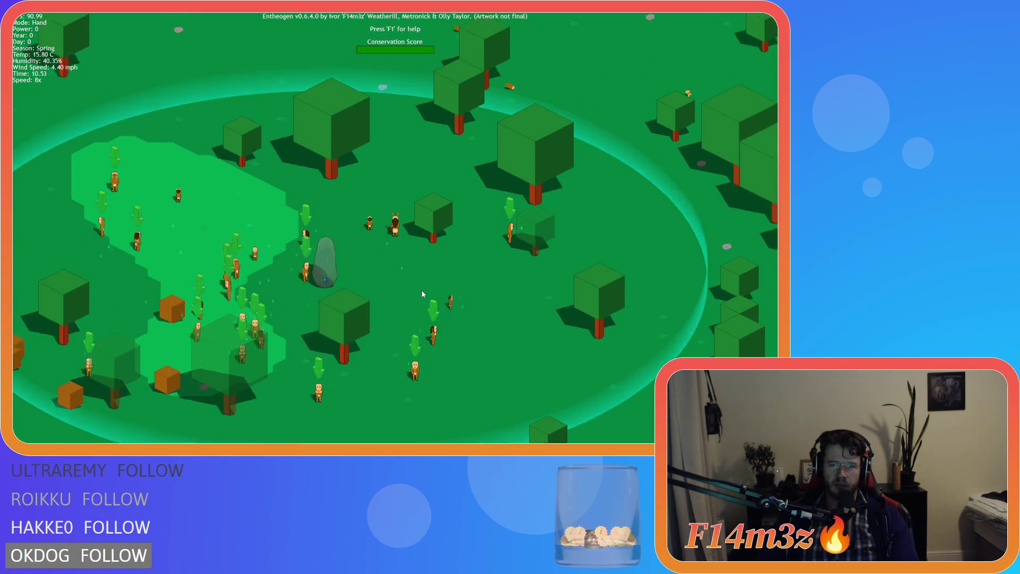
key(w)
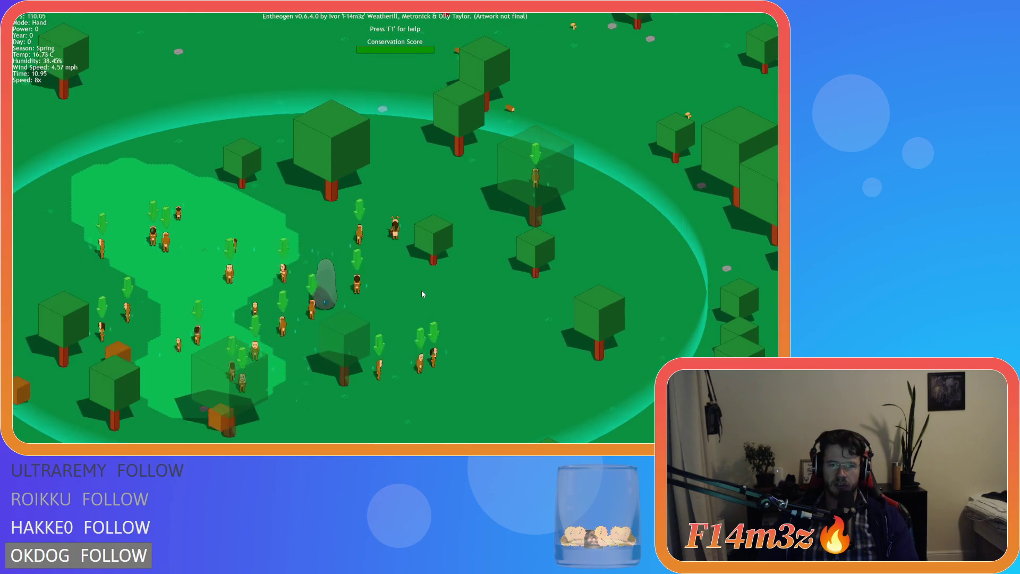
key(a)
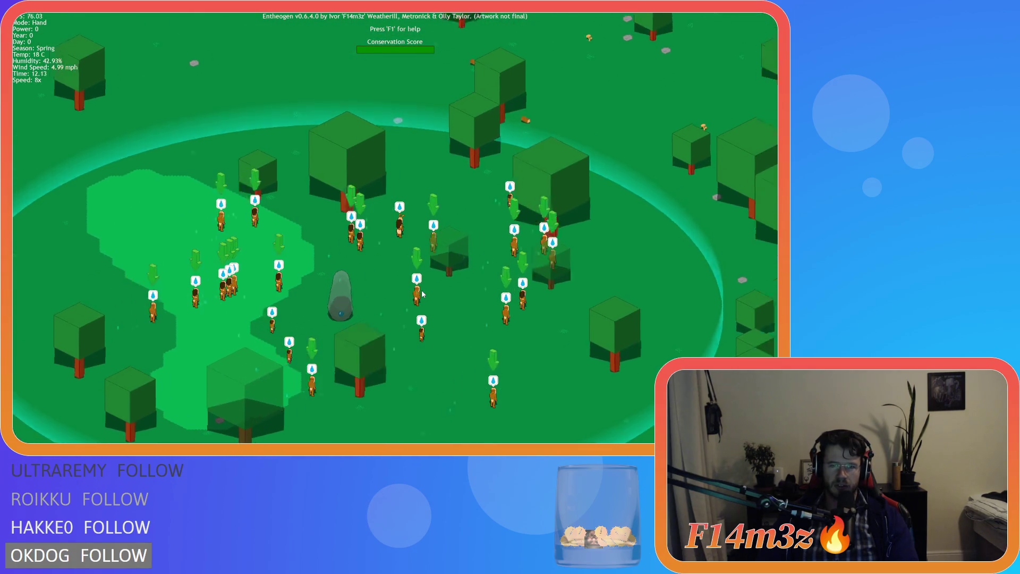
key(w)
key(d)
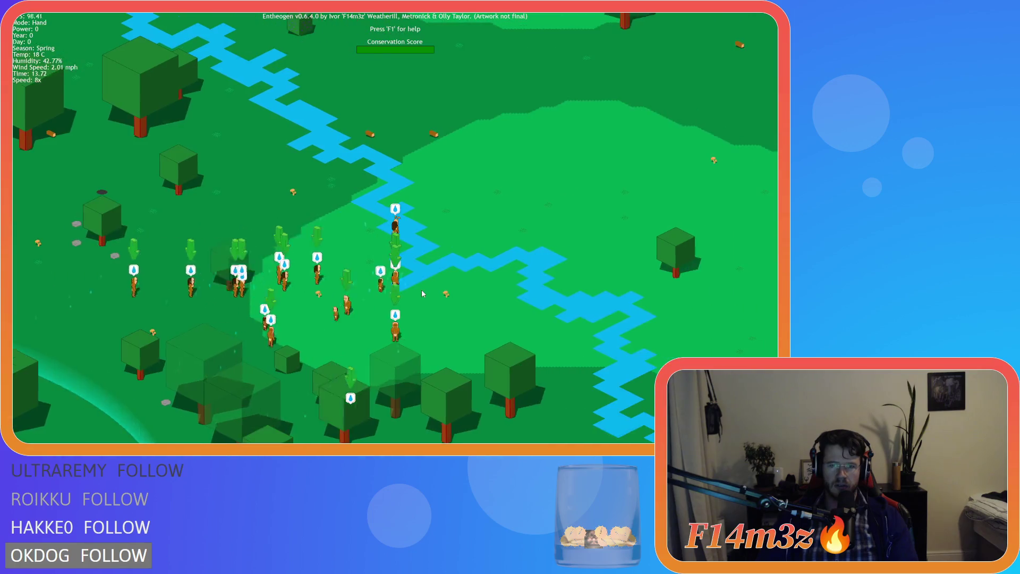
key(s)
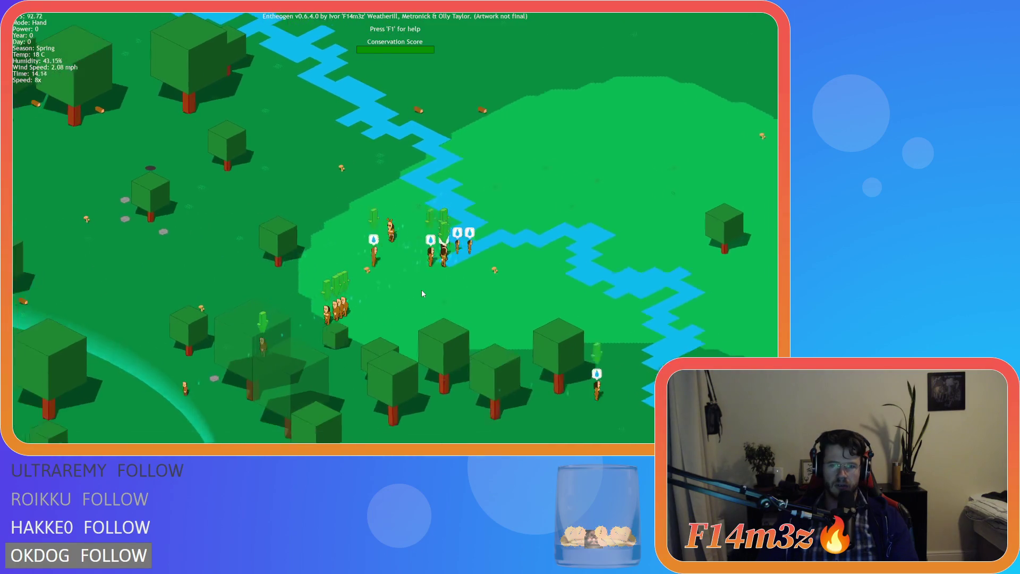
key(a)
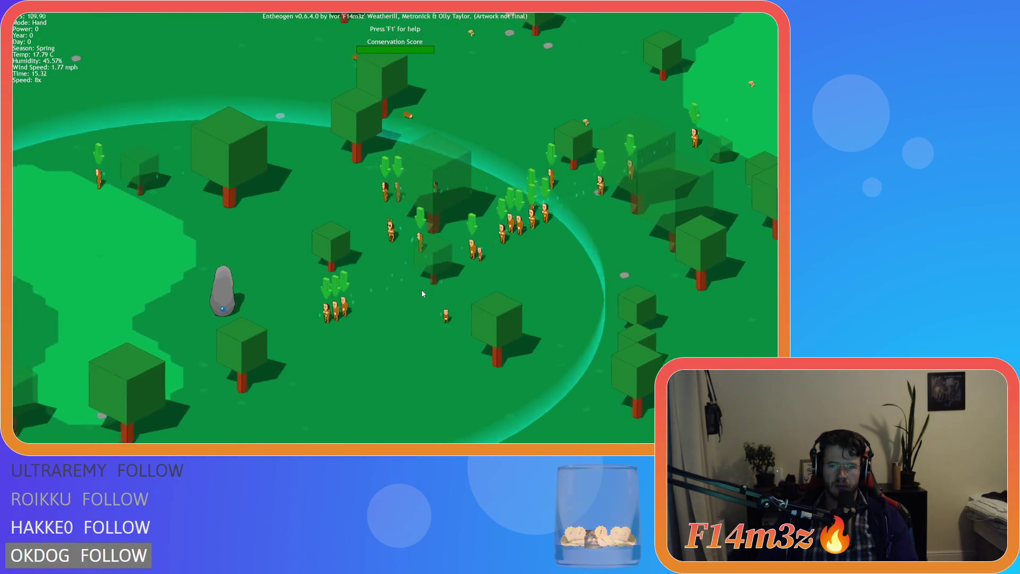
scroll(422, 294, down, 3)
key(s)
key(a)
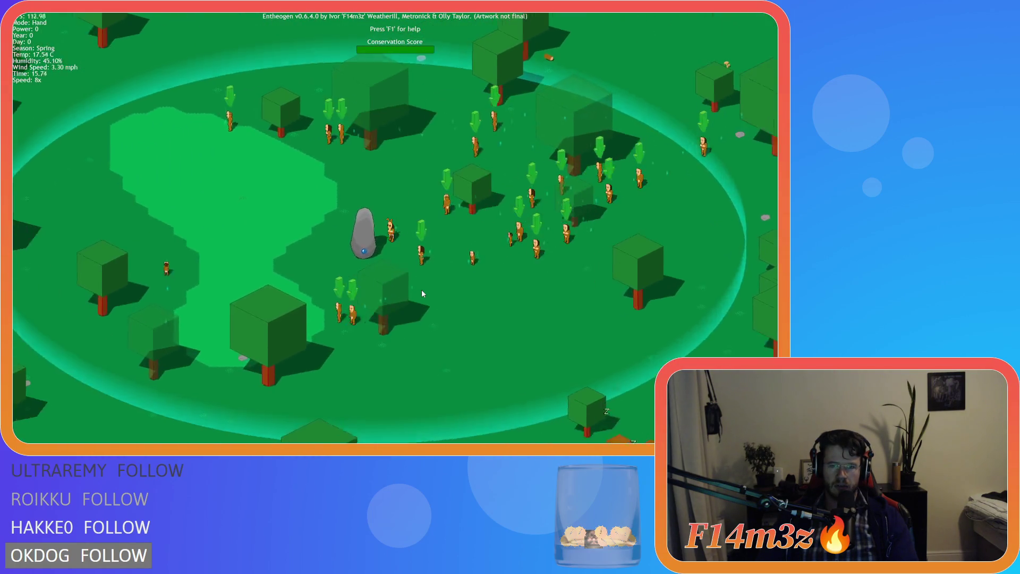
scroll(422, 293, up, 3)
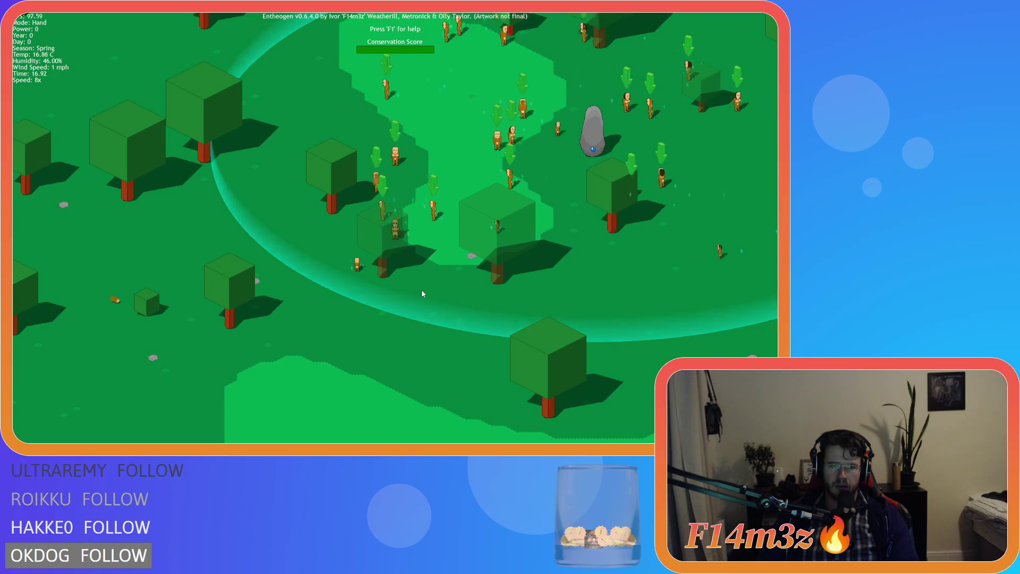
key(s)
key(d)
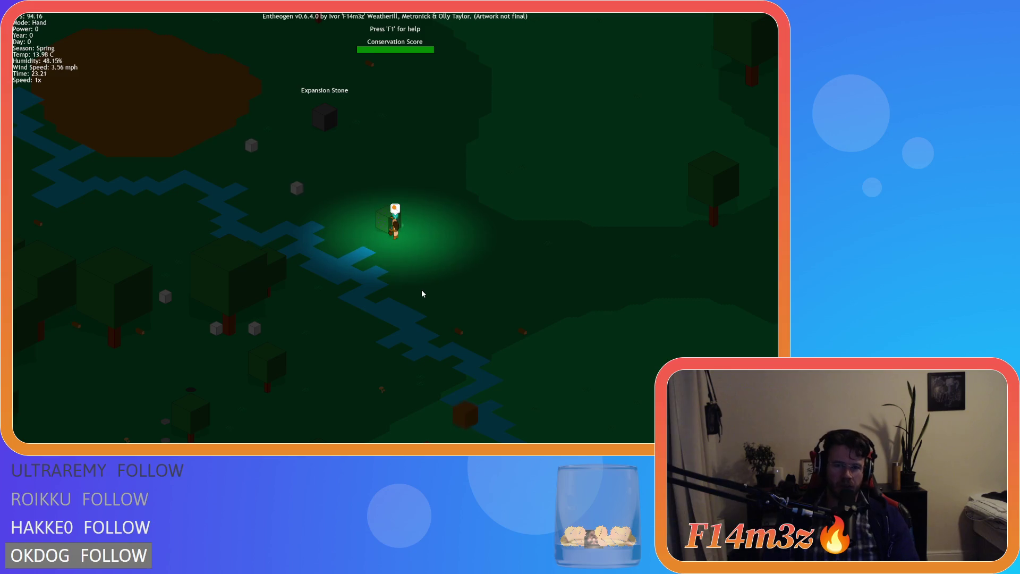
- Open the Inventory, quicksave with F5 and quickload with F9, then speed up to 8x
key(i)
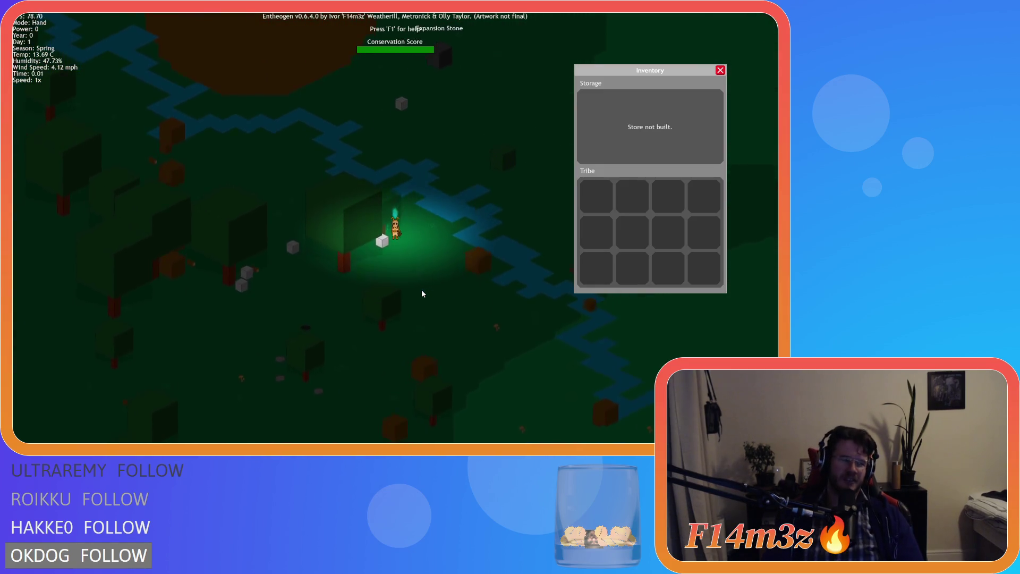
key(plus)
key(plus)
key(plus)
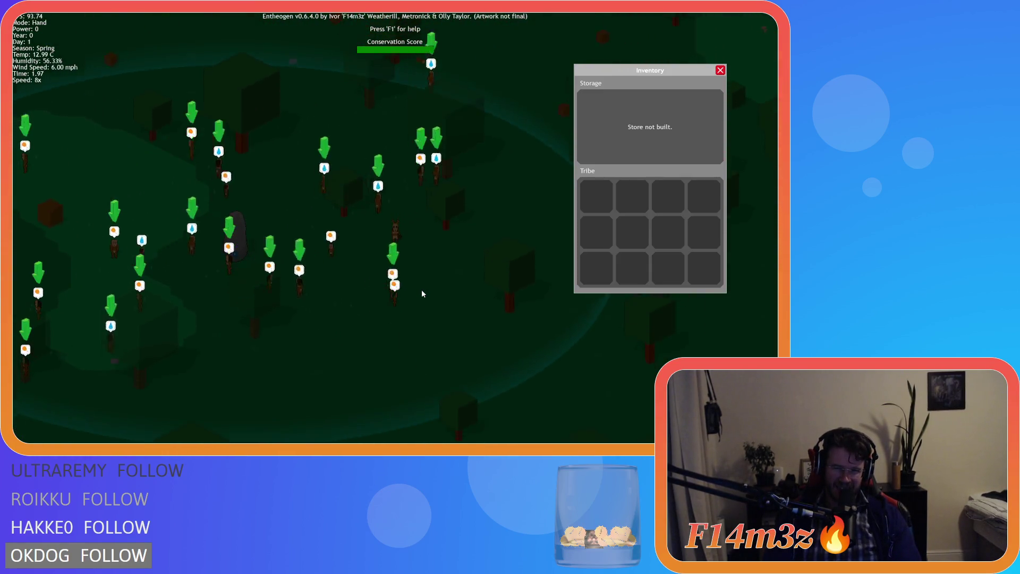
key(minus)
key(minus)
key(minus)
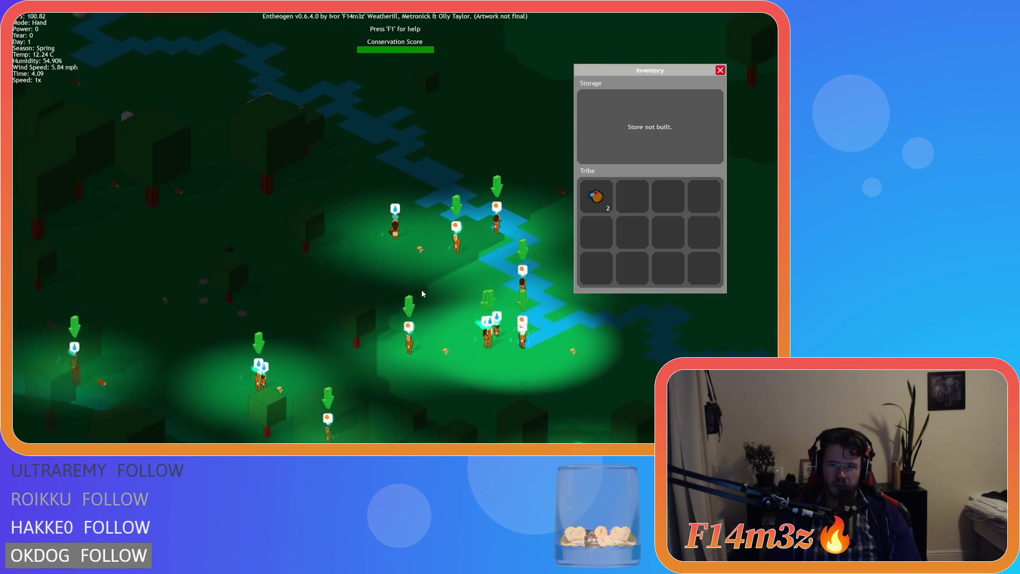
key(F5)
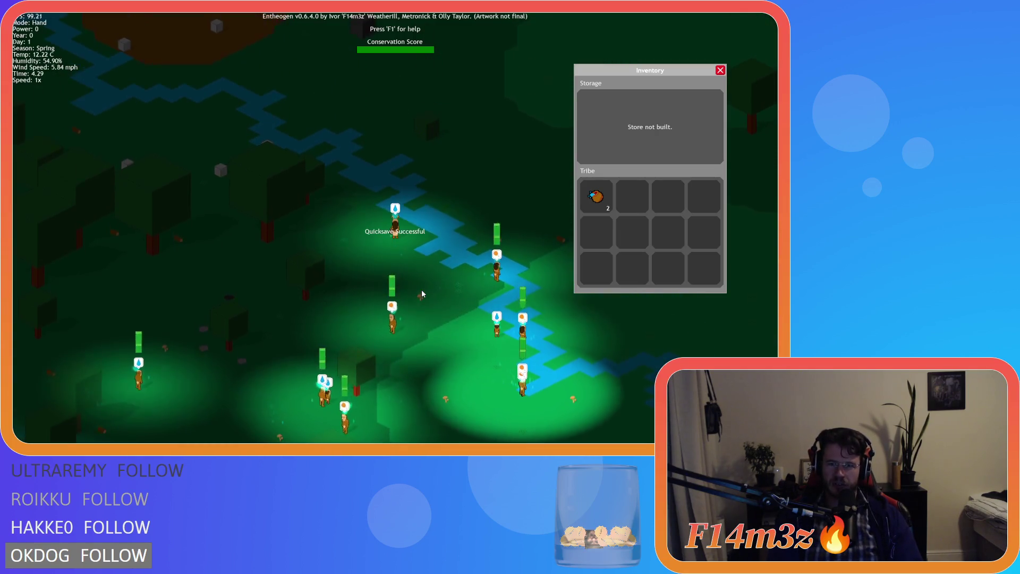
key(F9)
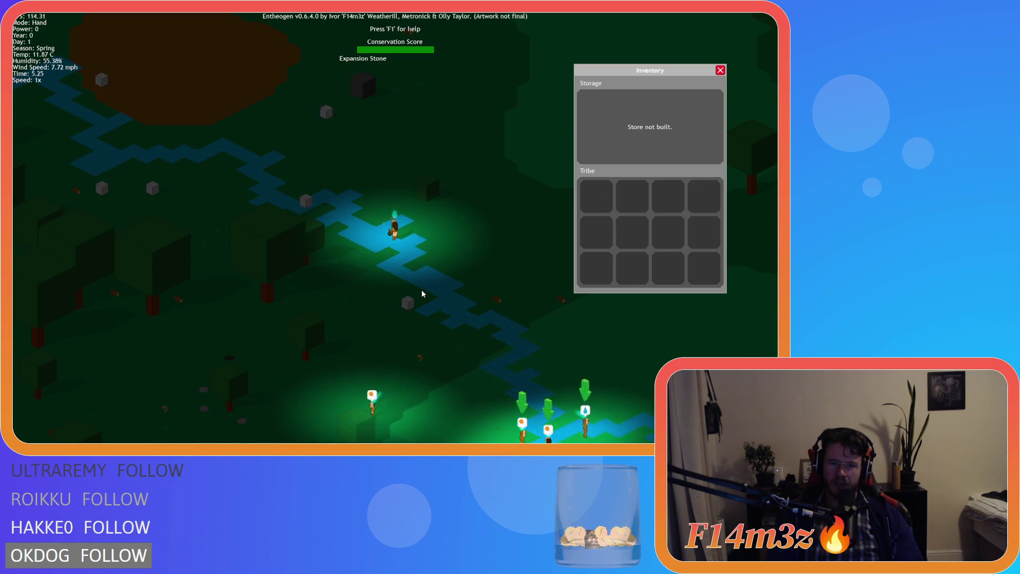
key(plus)
key(plus)
key(plus)
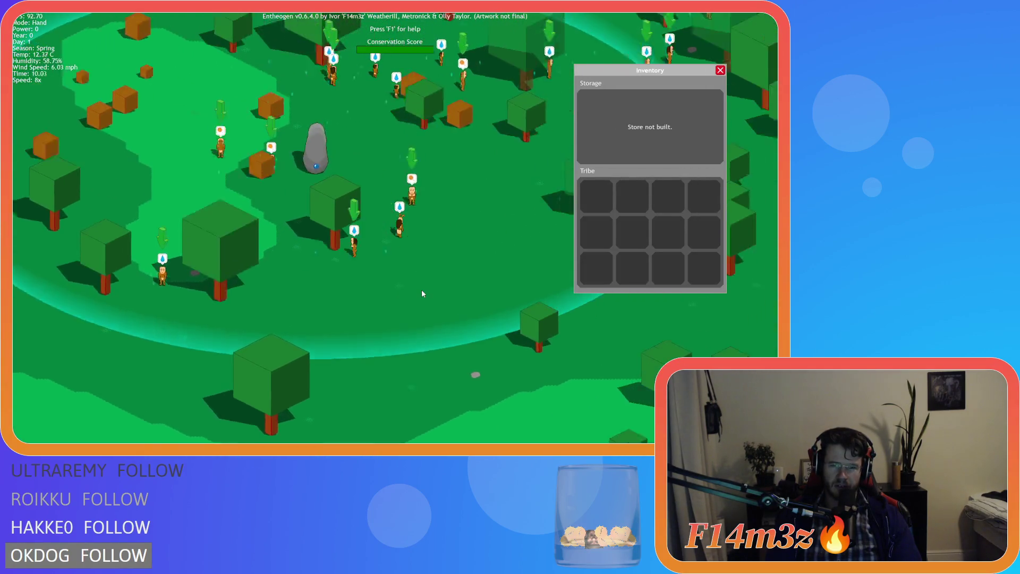
- Return the game to 1x speed and quicksave again
key(minus)
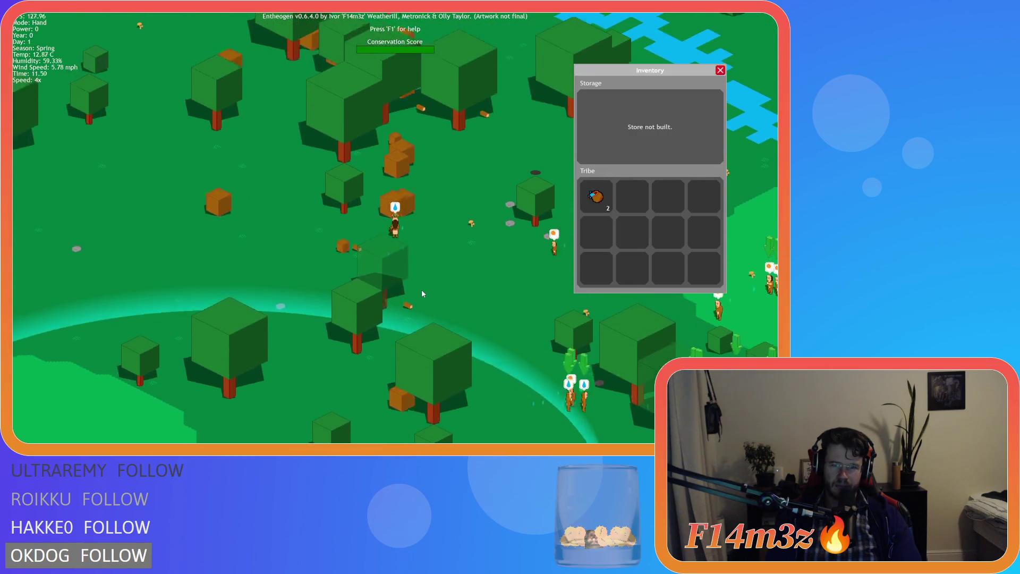
key(plus)
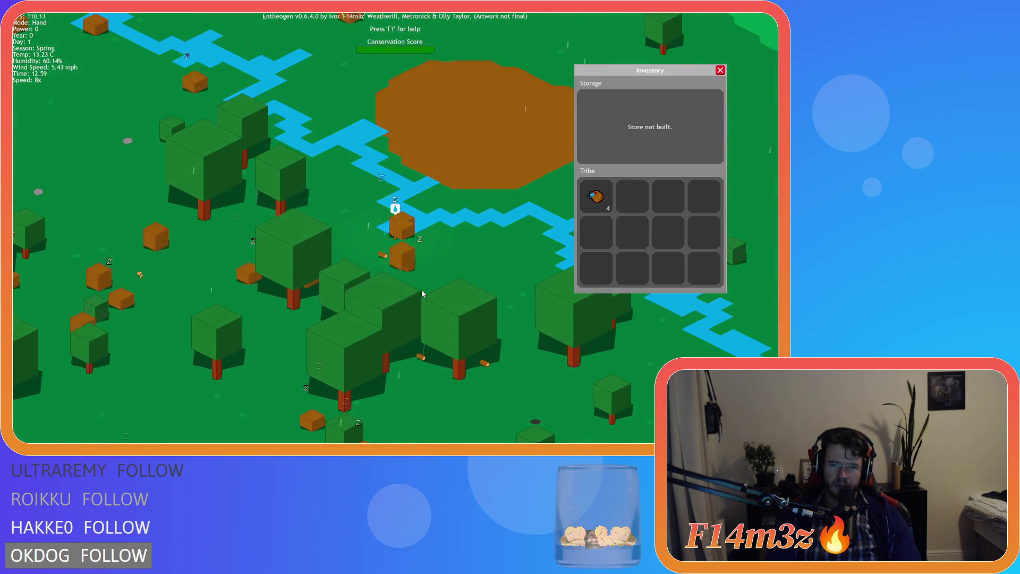
key(1)
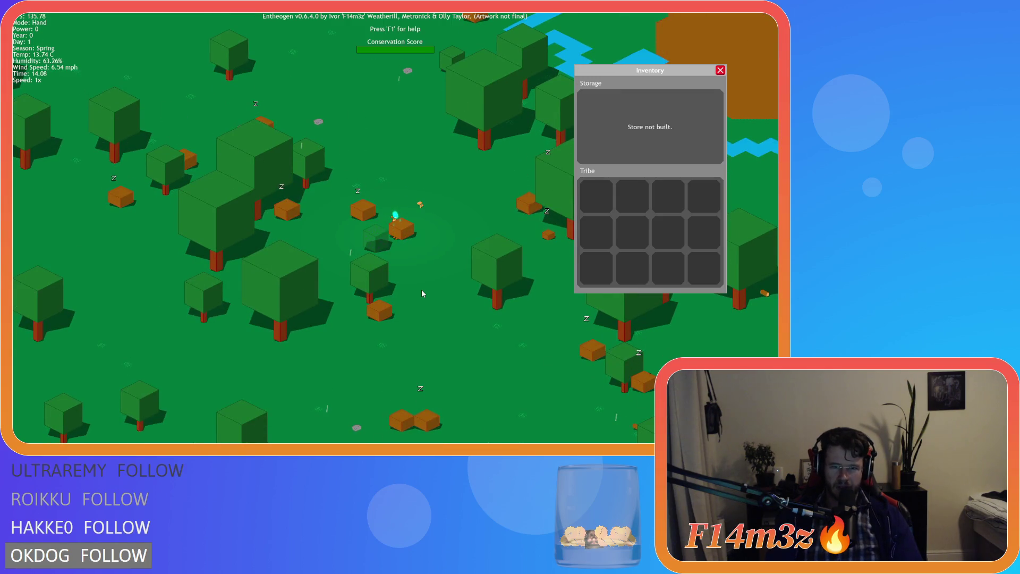
key(F5)
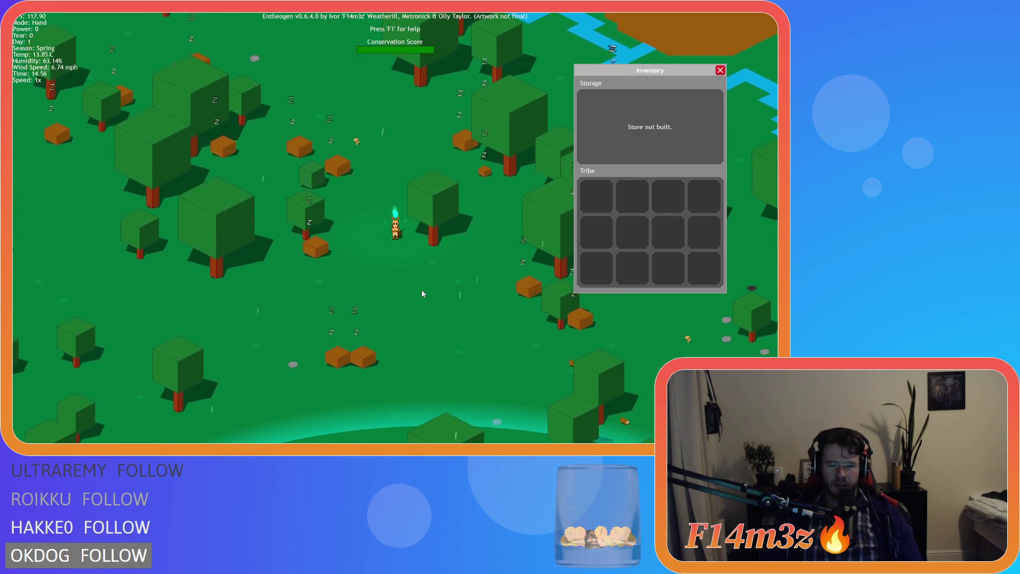
- Change the villager Tirasnitha from Forager to Fisher in the Tribe window
key(t)
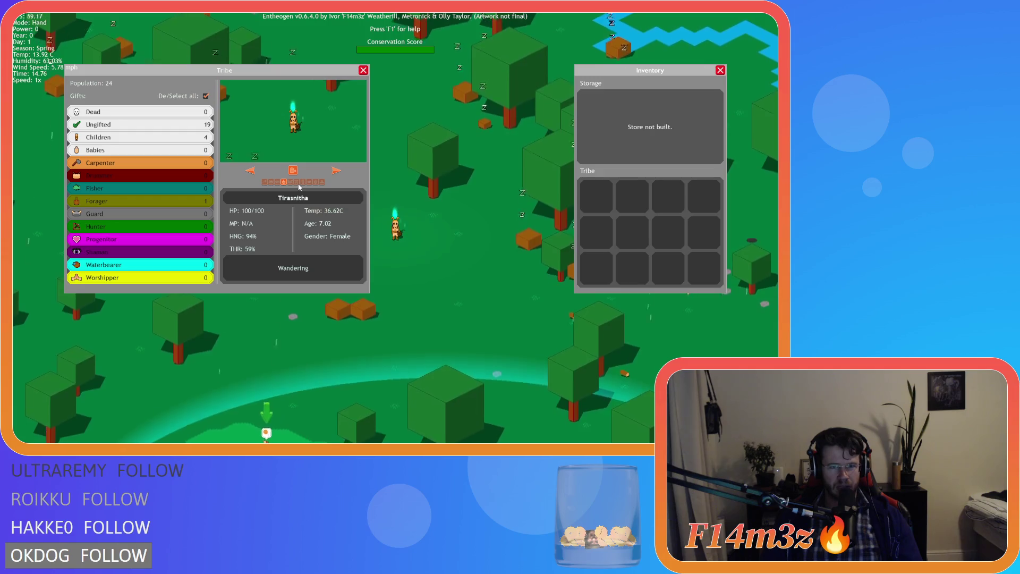
click(277, 182)
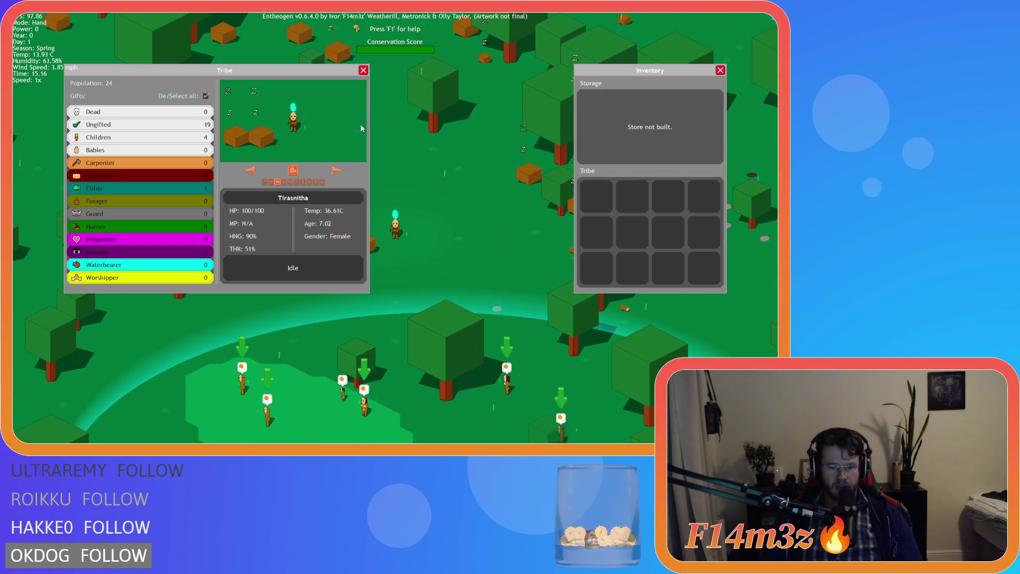
key(t)
- Fast-forward along the river into night on day 2, then reset speed to 1x
key(3)
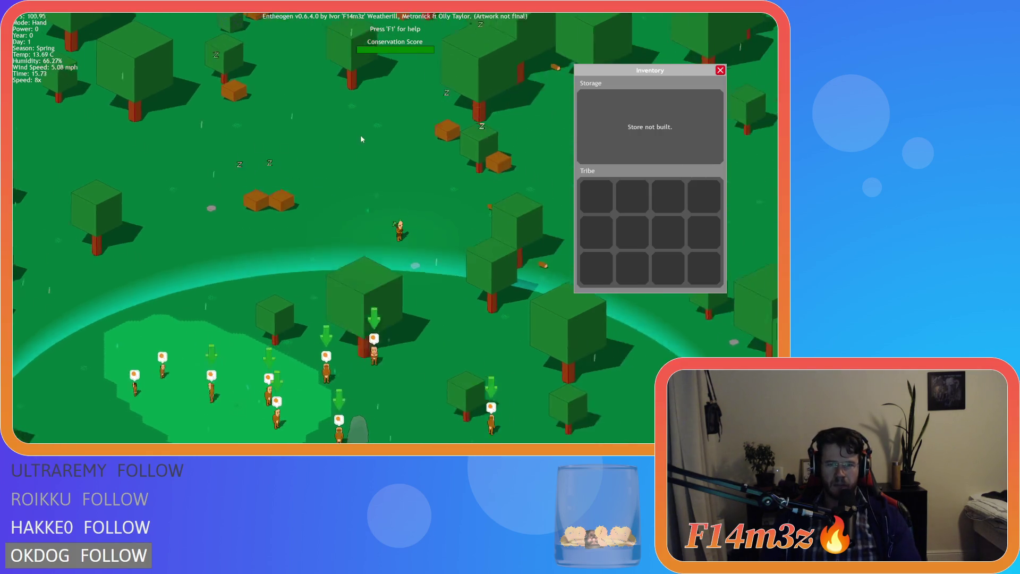
key(space)
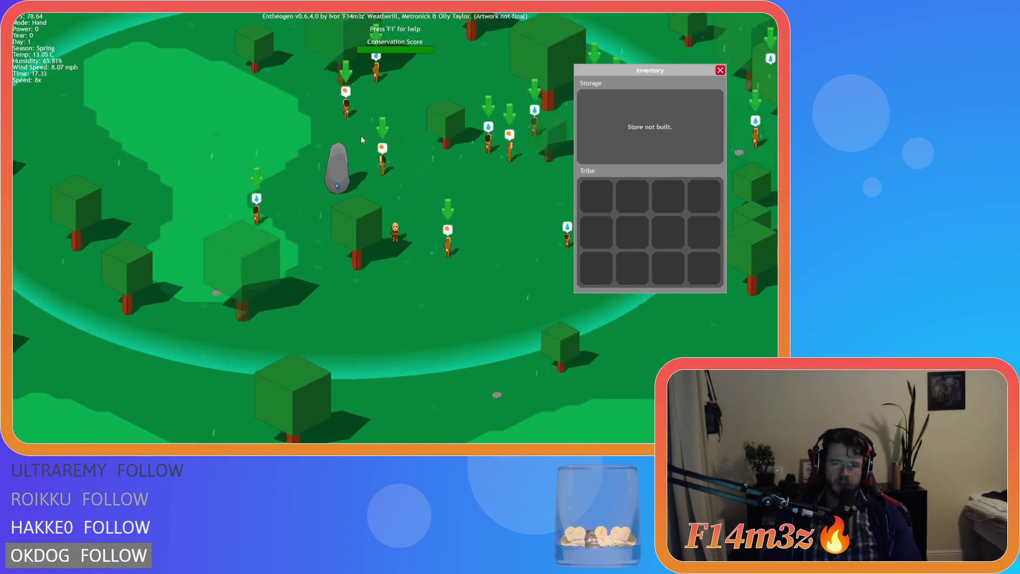
key(d)
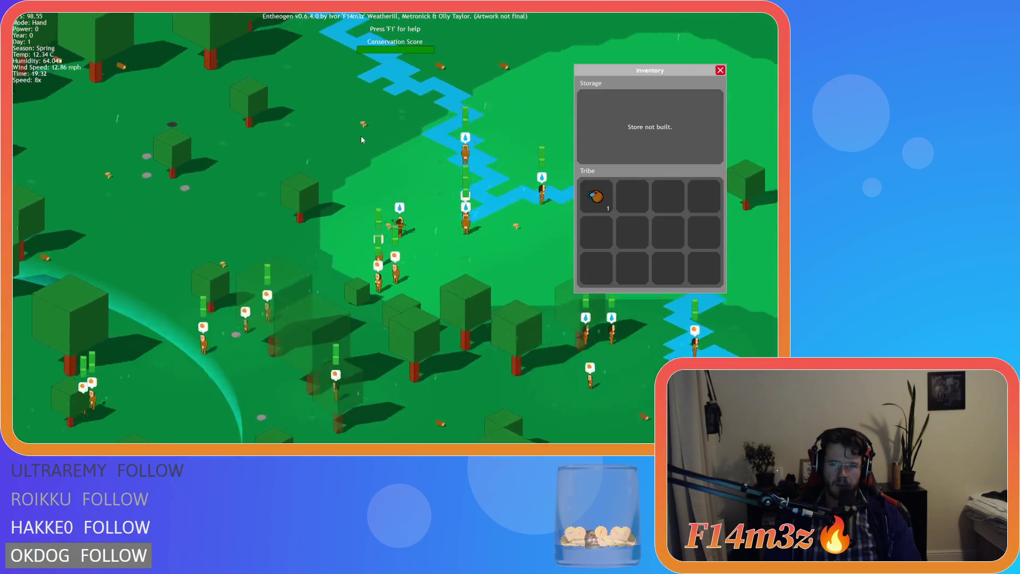
key(w)
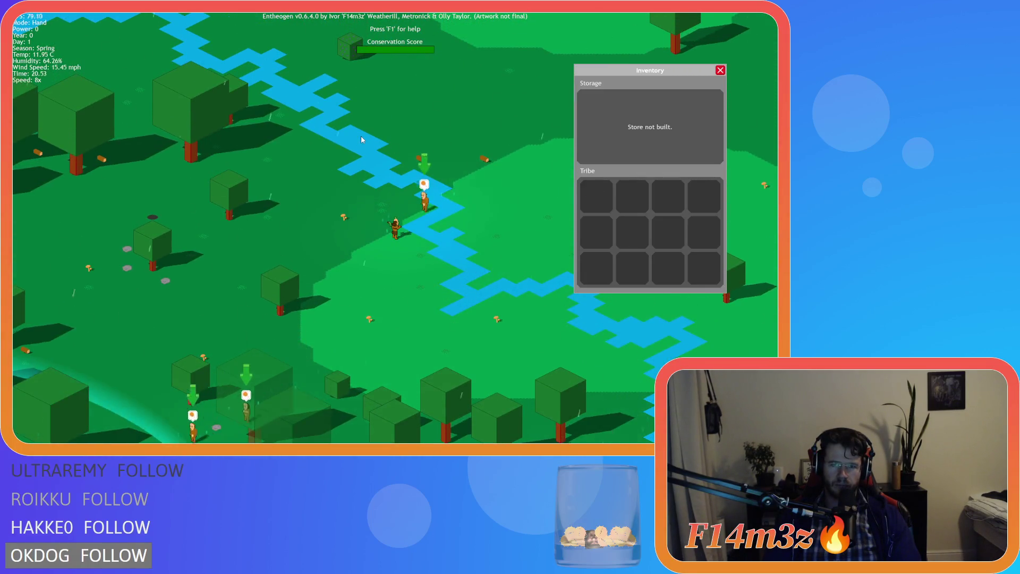
key(w)
key(space)
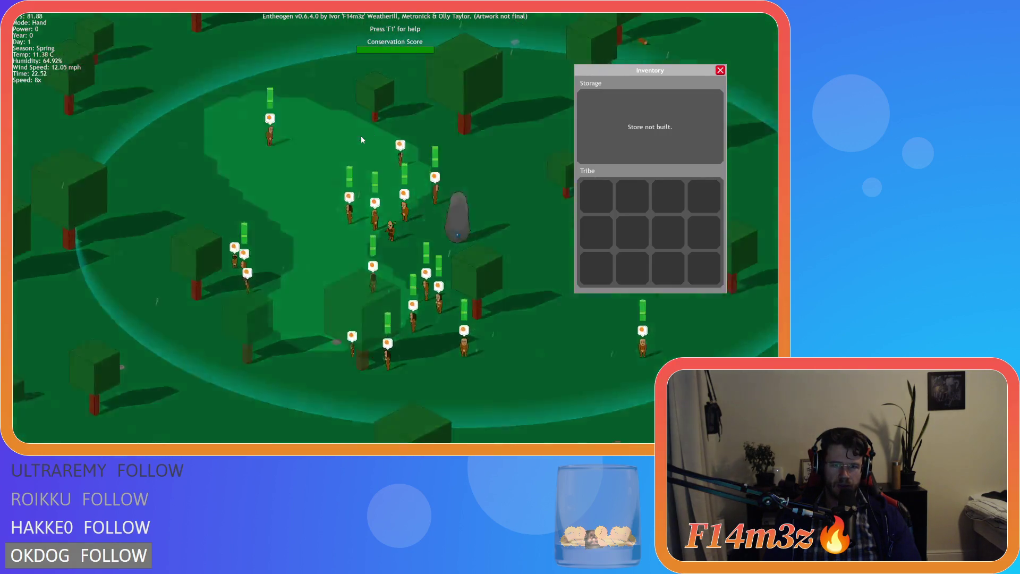
key(w)
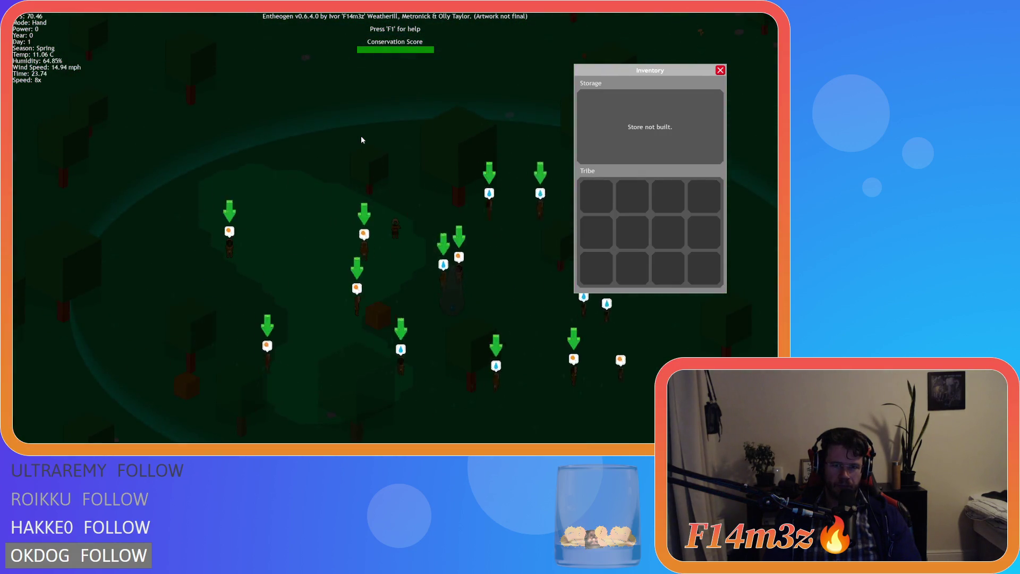
key(w)
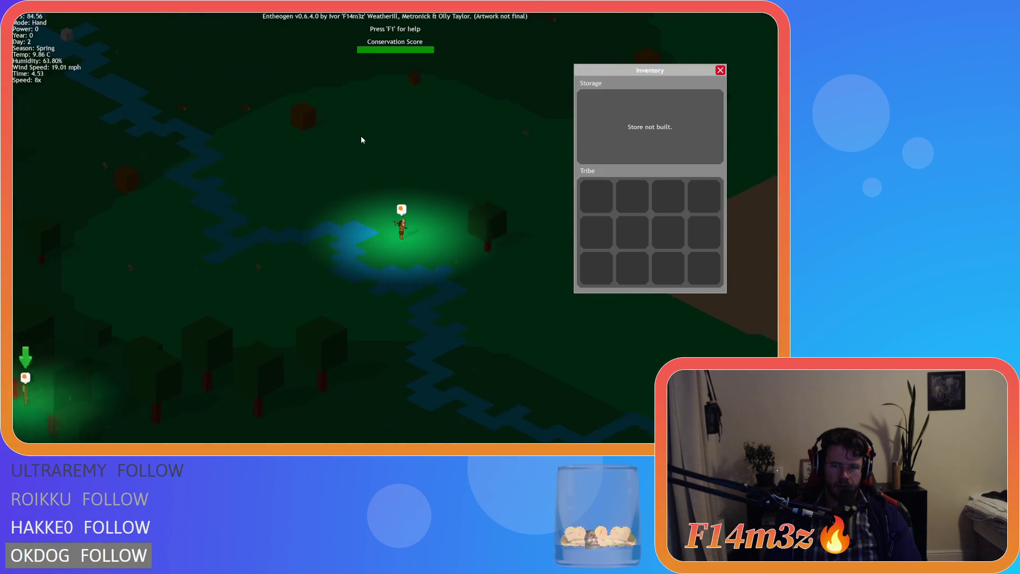
key(1)
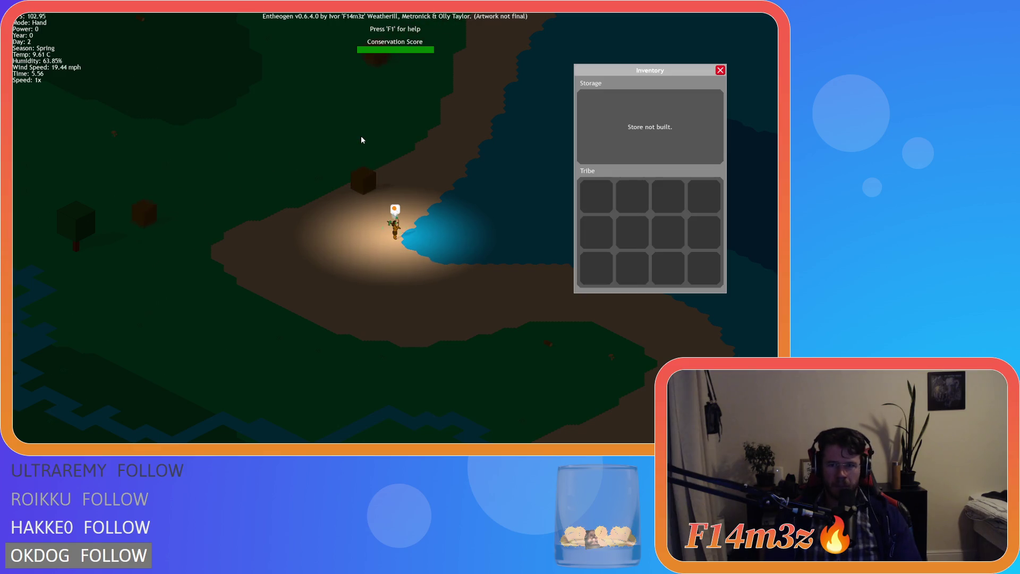
- Quicksave with F5, then quickload the save twice with F9
key(F5)
key(F9)
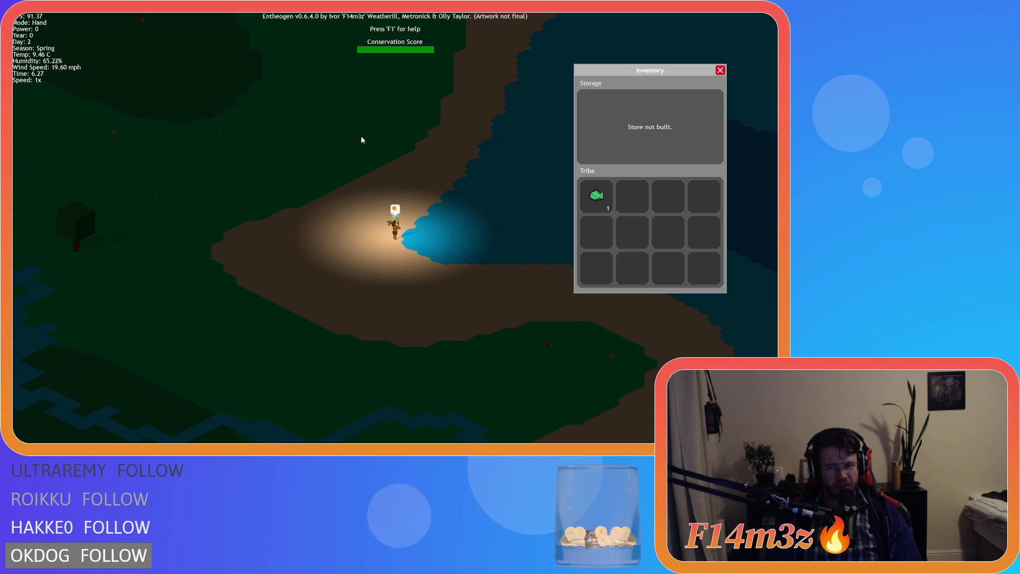
key(F9)
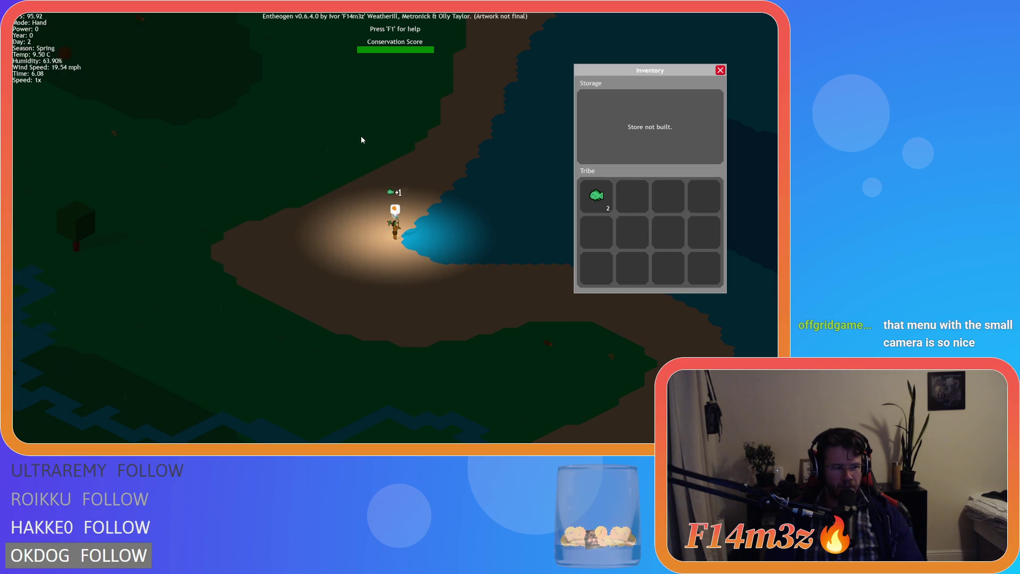
- Toggle the gift role checkboxes in the Tribe window, close both panels, and bring up the quit prompt
key(t)
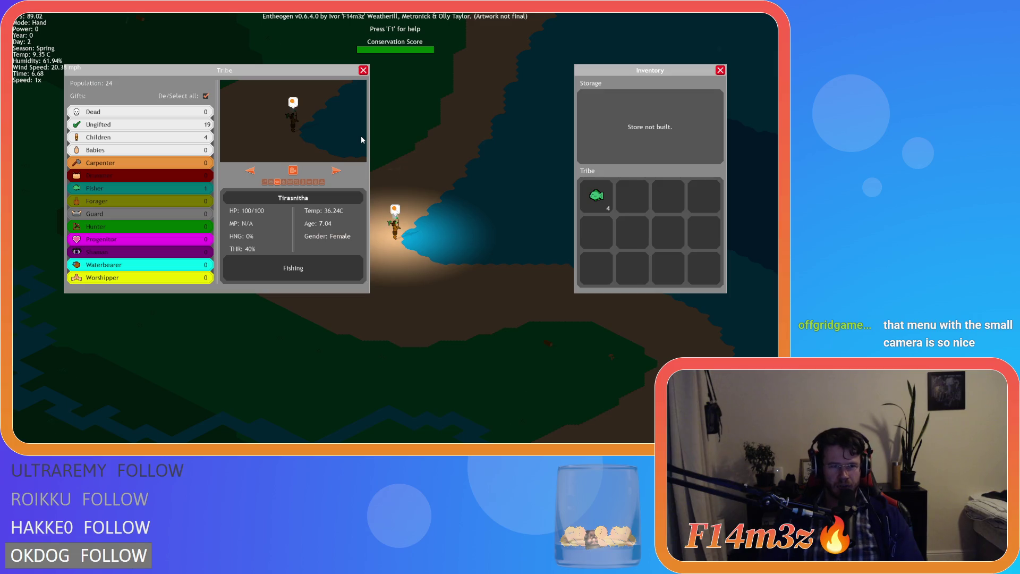
click(206, 96)
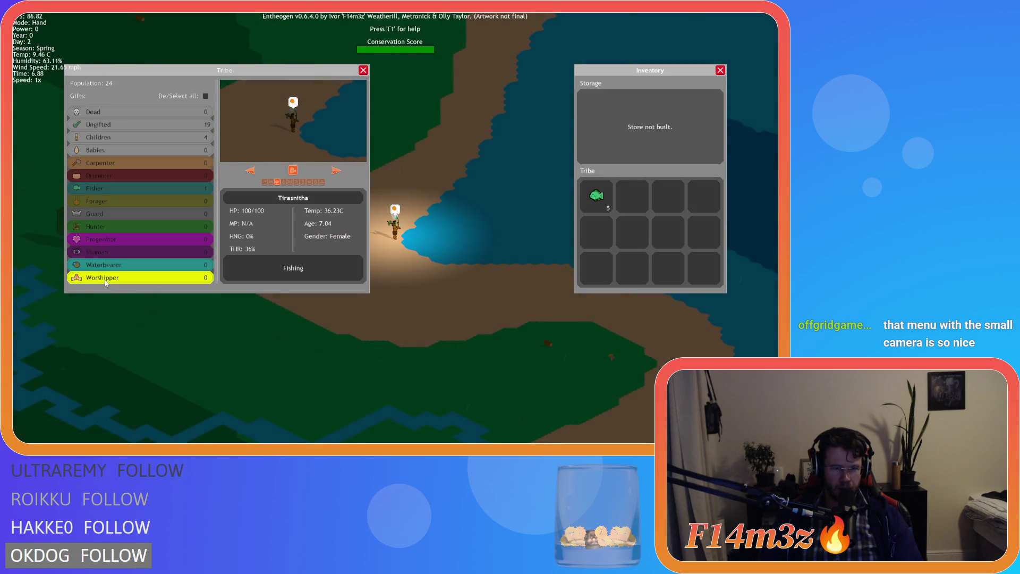
drag(106, 283, 103, 113)
click(206, 96)
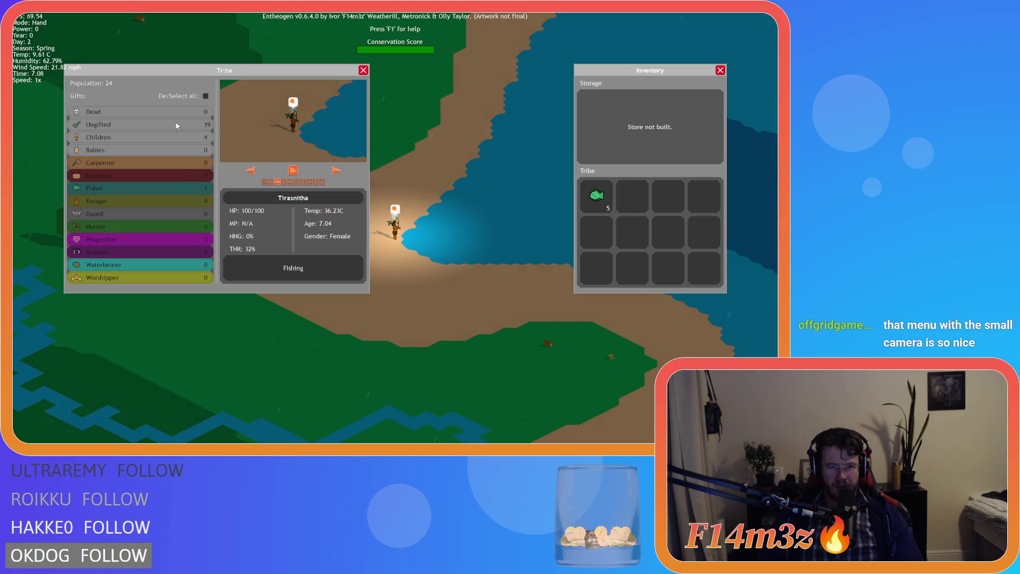
click(364, 70)
click(720, 70)
key(a)
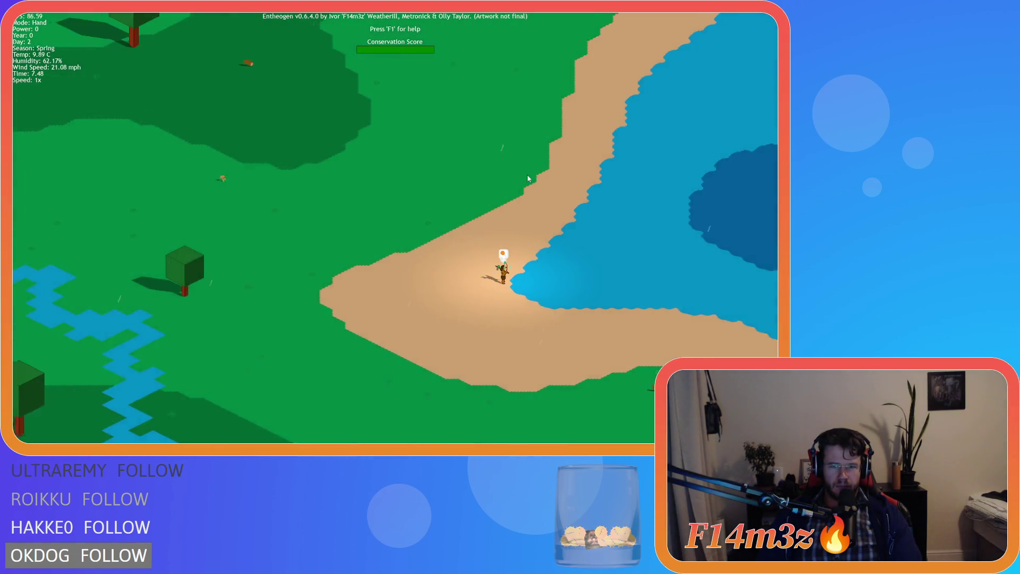
key(Escape)
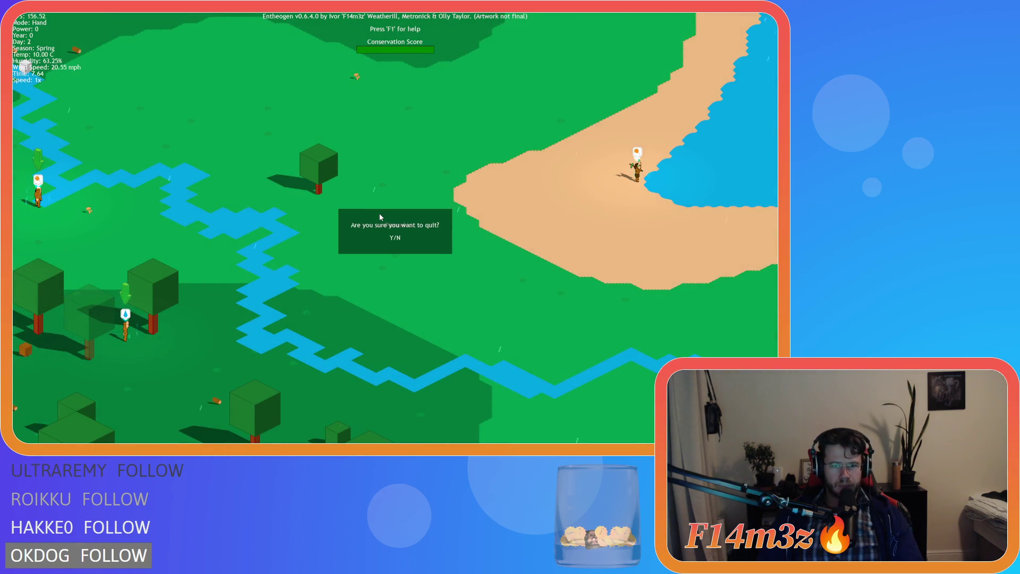
- Confirm quitting Entheogen and scroll through the workspace and the Scripts and Objects folders
key(y)
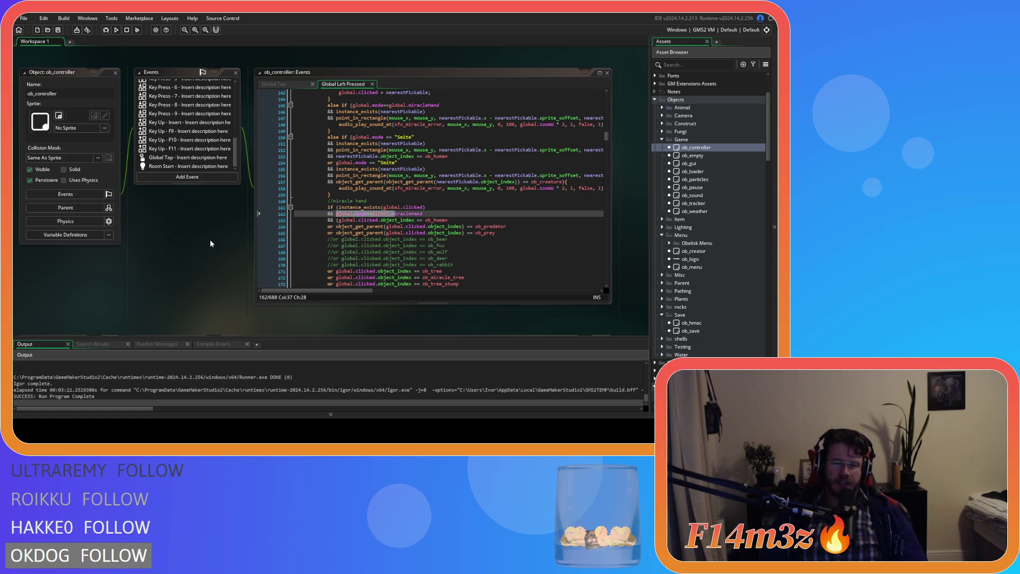
scroll(211, 244, up, 10)
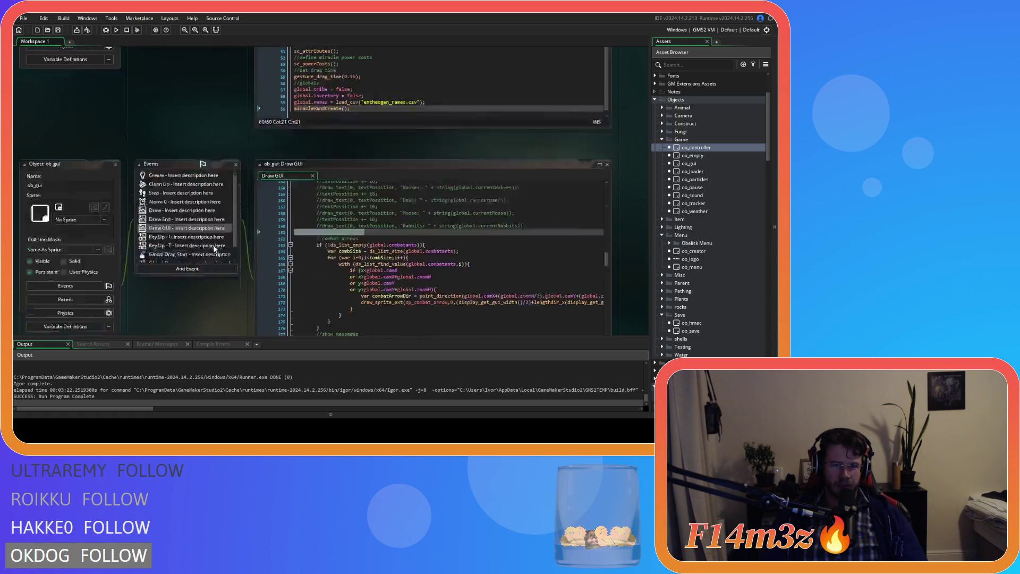
scroll(222, 254, up, 10)
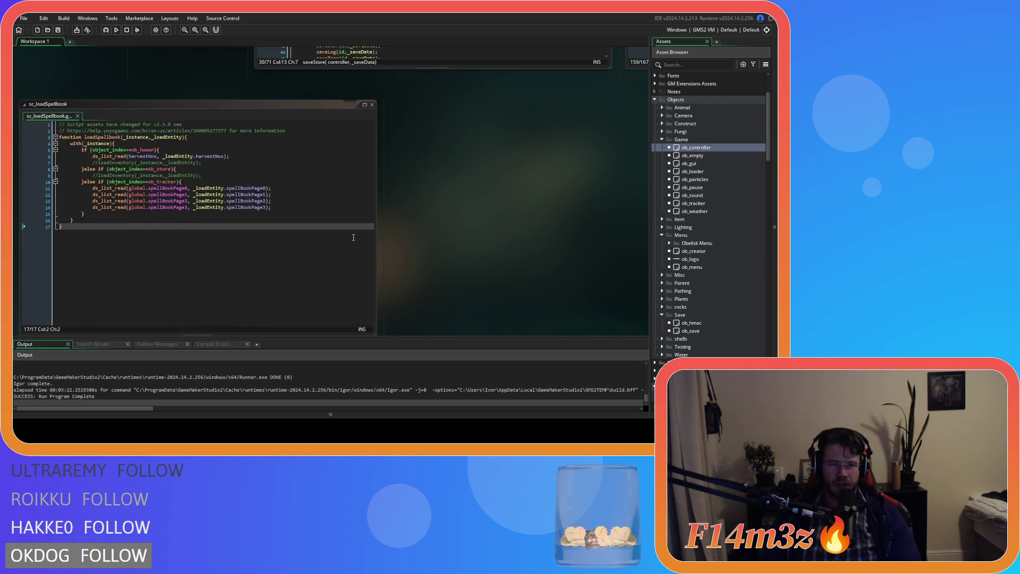
scroll(467, 244, up, 10)
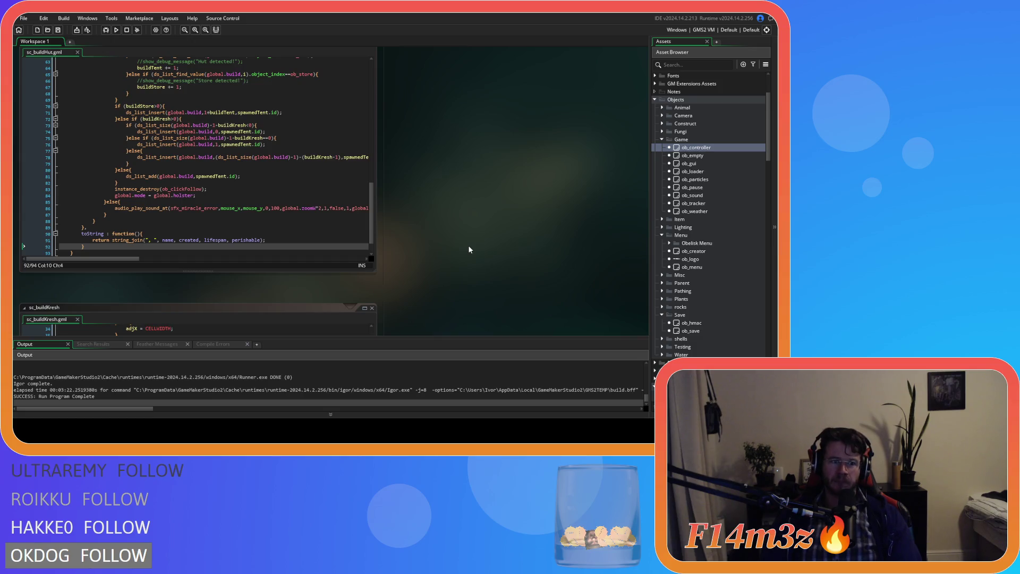
scroll(468, 249, up, 5)
scroll(469, 249, up, 10)
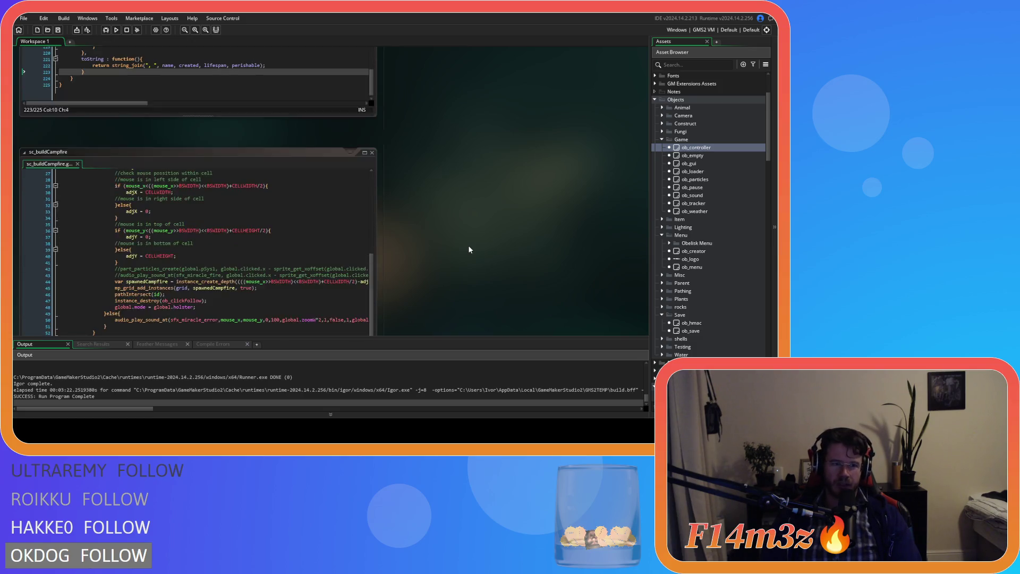
scroll(469, 249, up, 10)
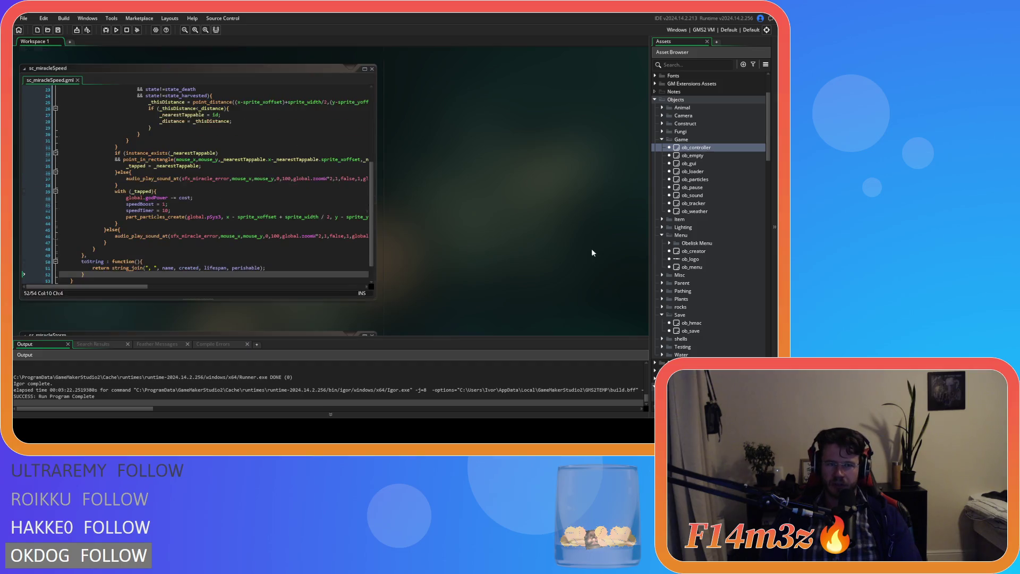
scroll(720, 250, down, 3)
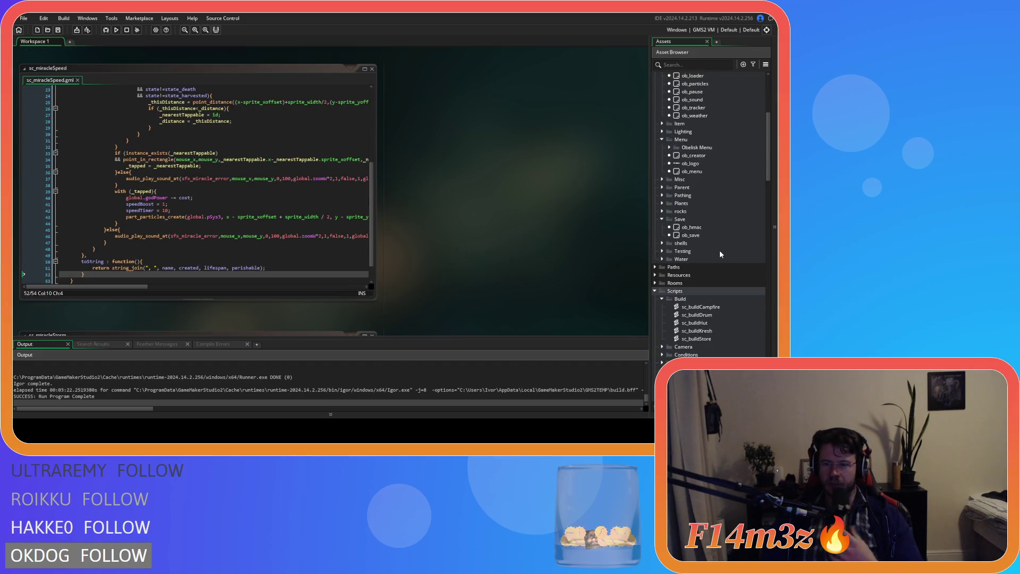
scroll(720, 254, down, 10)
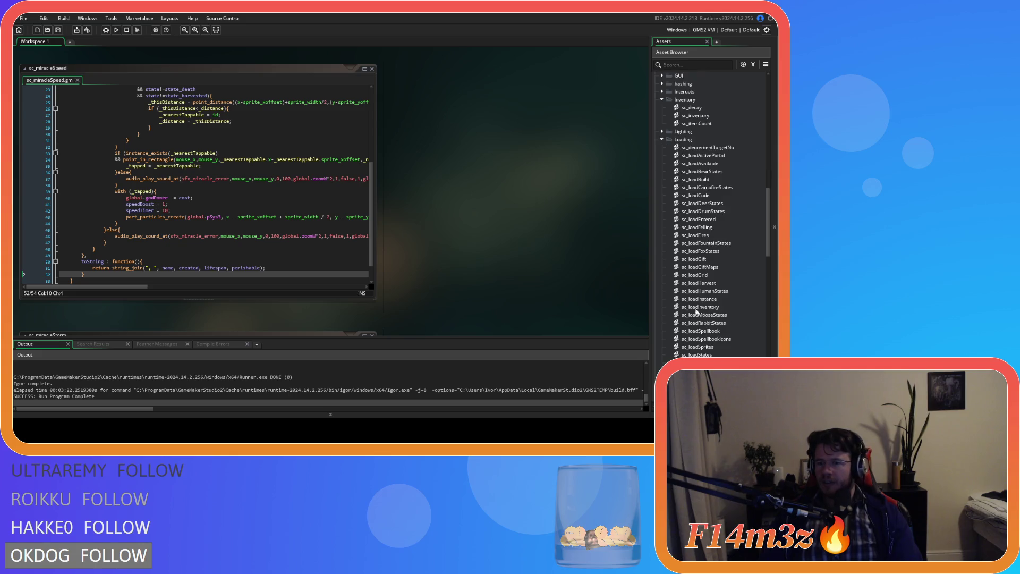
scroll(699, 313, down, 3)
scroll(705, 321, up, 4)
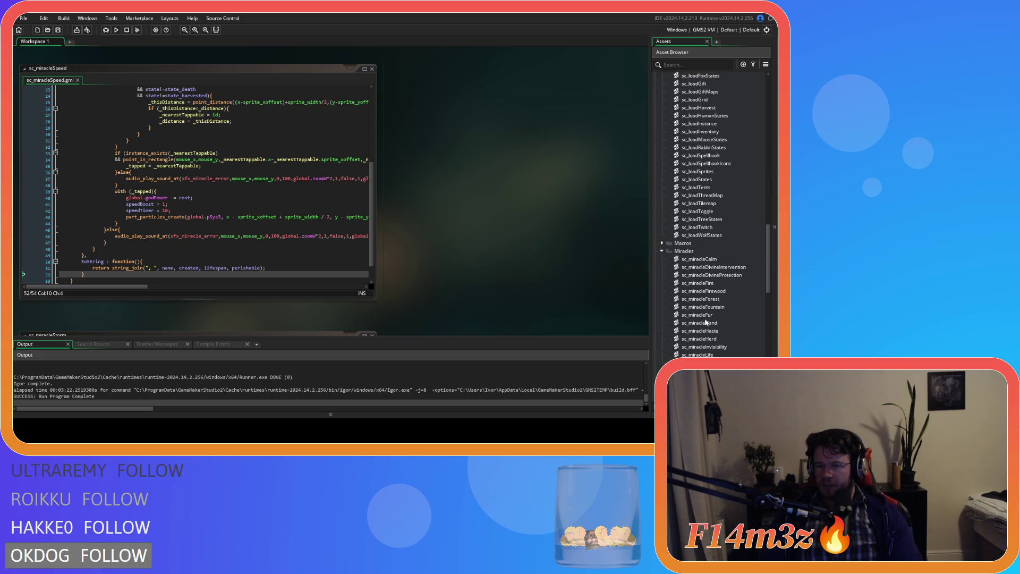
scroll(705, 318, up, 12)
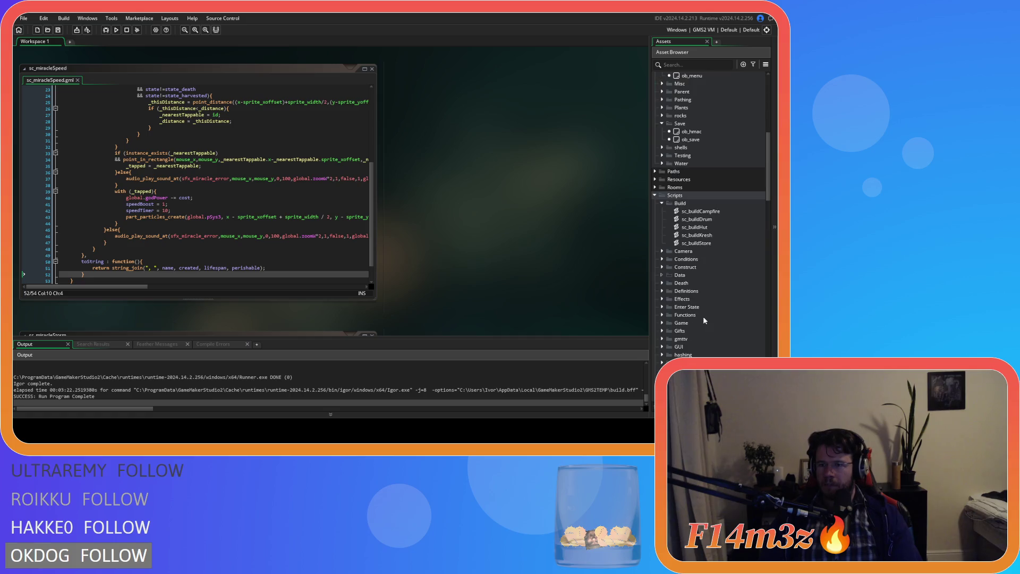
- Open ob_save and comment out the inv : inv entry in sc_saveHuman
double_click(694, 204)
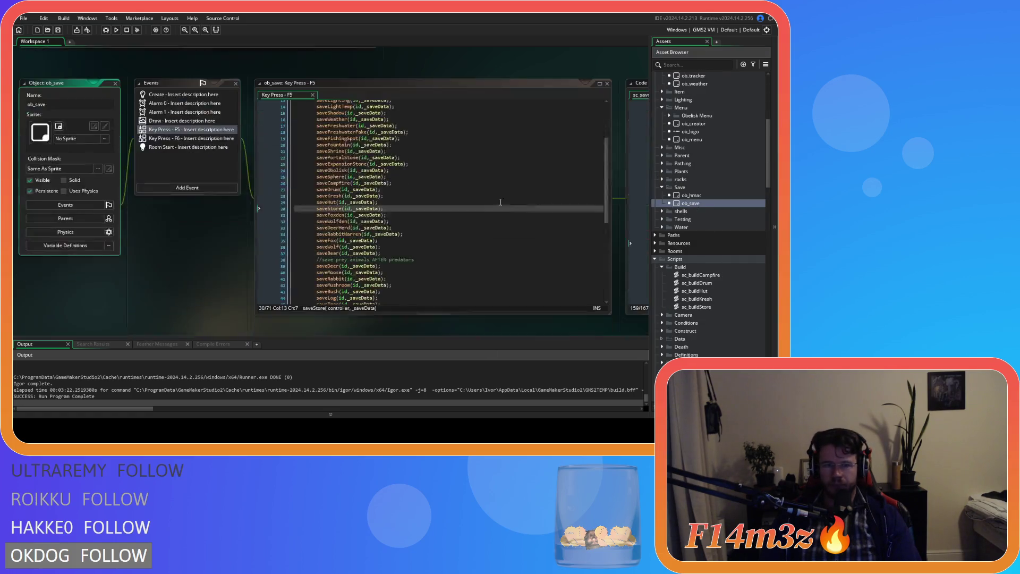
mouse_move(416, 322)
mouse_down()
mouse_move(186, 331)
mouse_move(94, 311)
mouse_up()
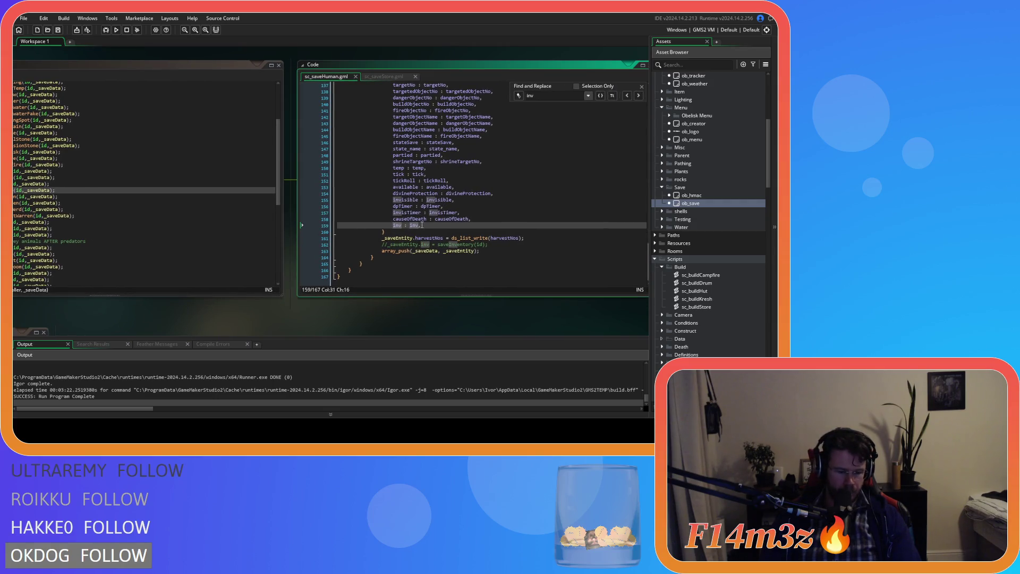
text(//inv : inv,)
click(498, 245)
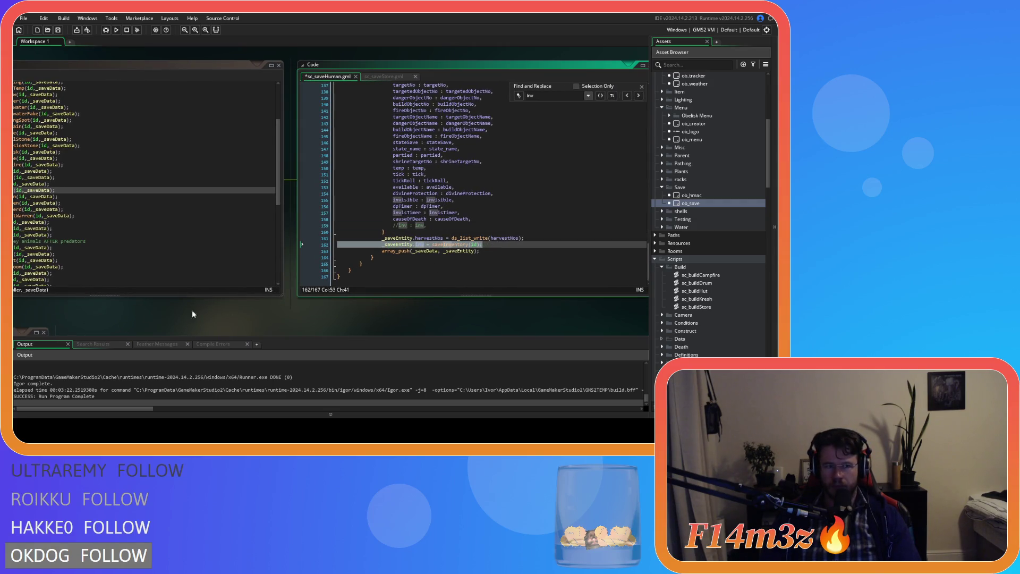
- Comment out the inv : inv entry in sc_saveStore and scroll to the Loading scripts
click(384, 77)
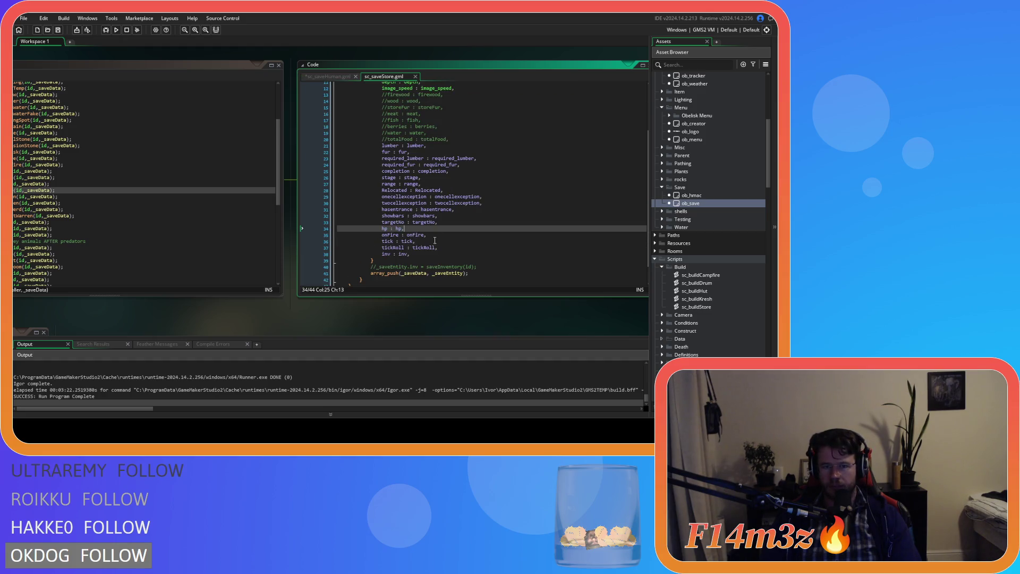
click(421, 253)
key(ctrl+k)
click(489, 267)
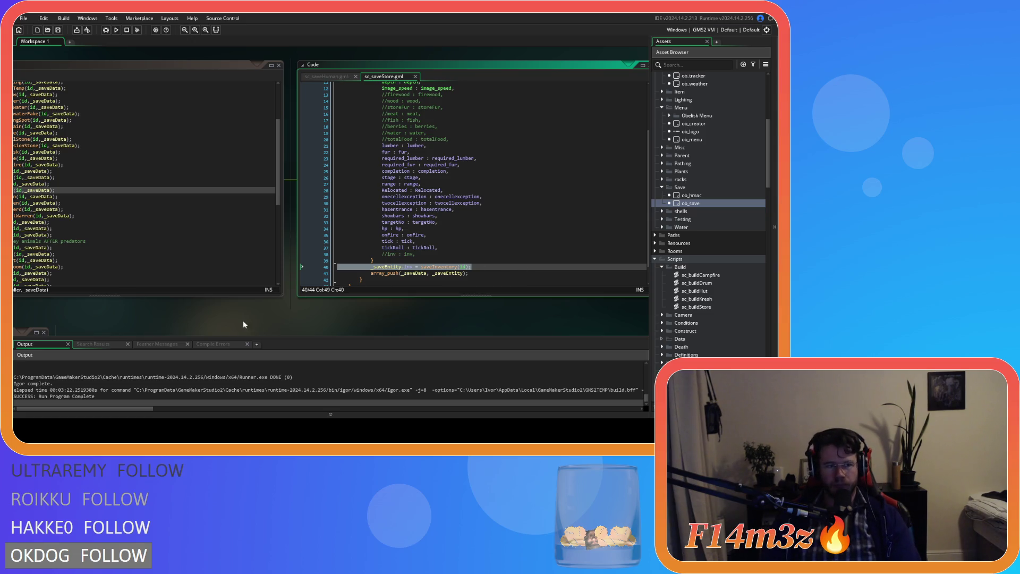
ctrl+scroll(375, 316, up, 1)
ctrl+scroll(229, 316, down, 1)
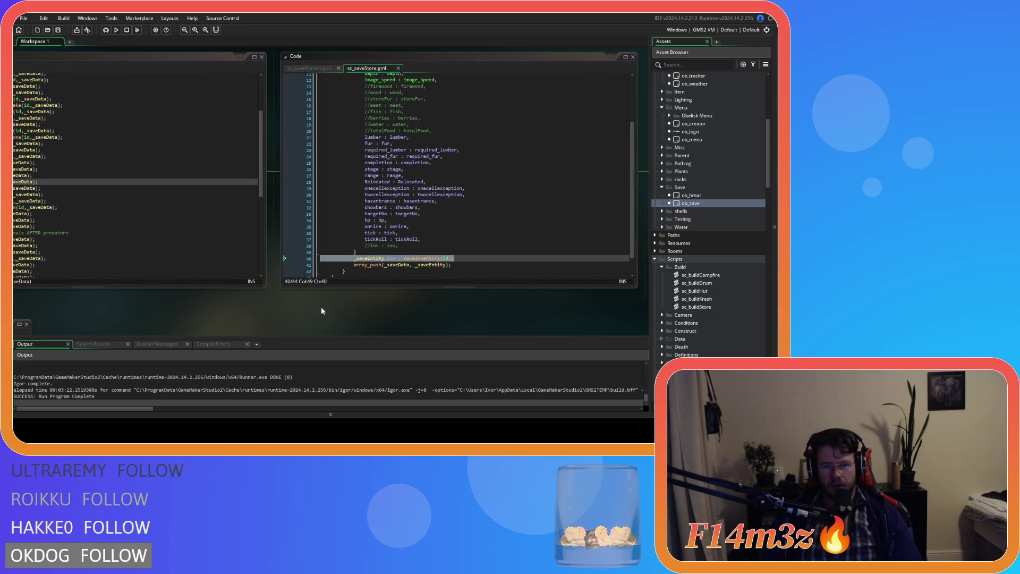
scroll(727, 305, down, 7)
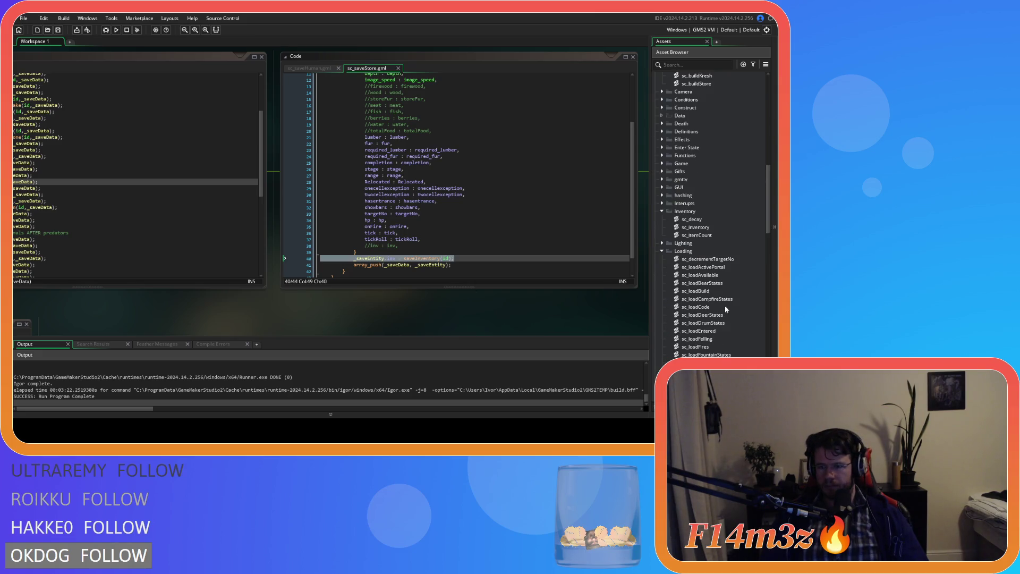
scroll(725, 308, down, 5)
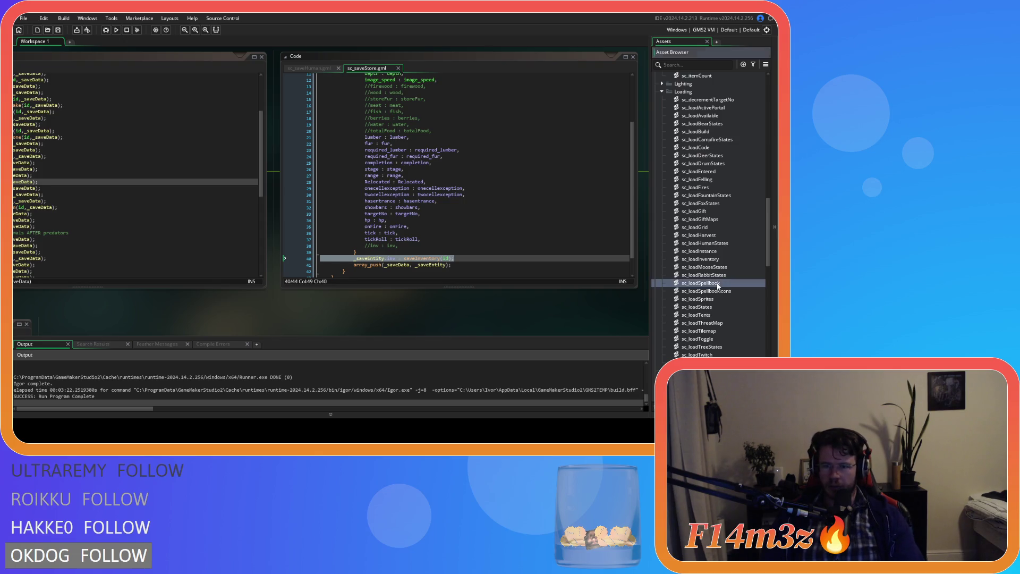
- Uncomment the human and store loadInventory calls in sc_loadSpellbook, briefly checking sc_loadInventory
double_click(717, 284)
click(203, 144)
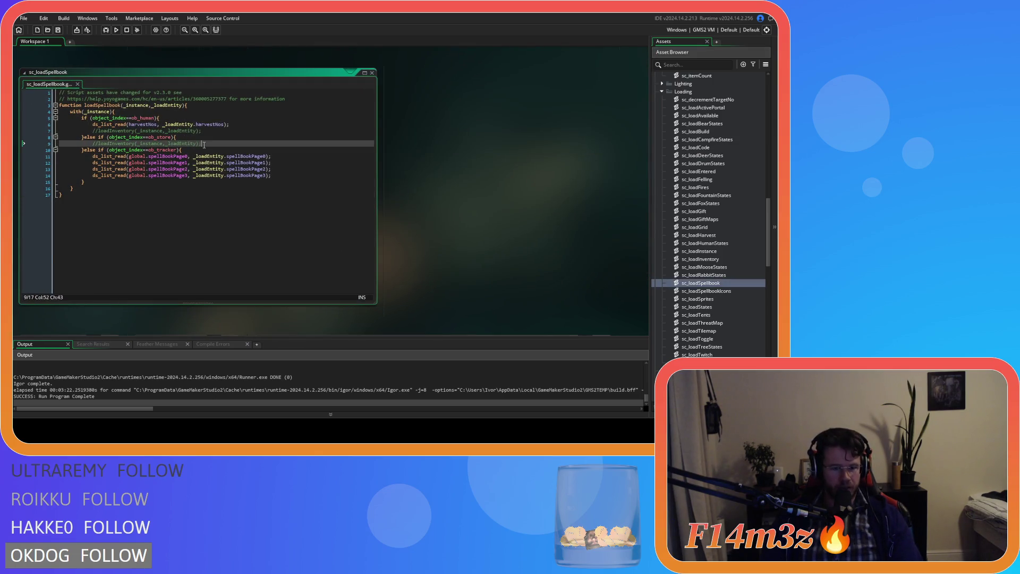
click(215, 129)
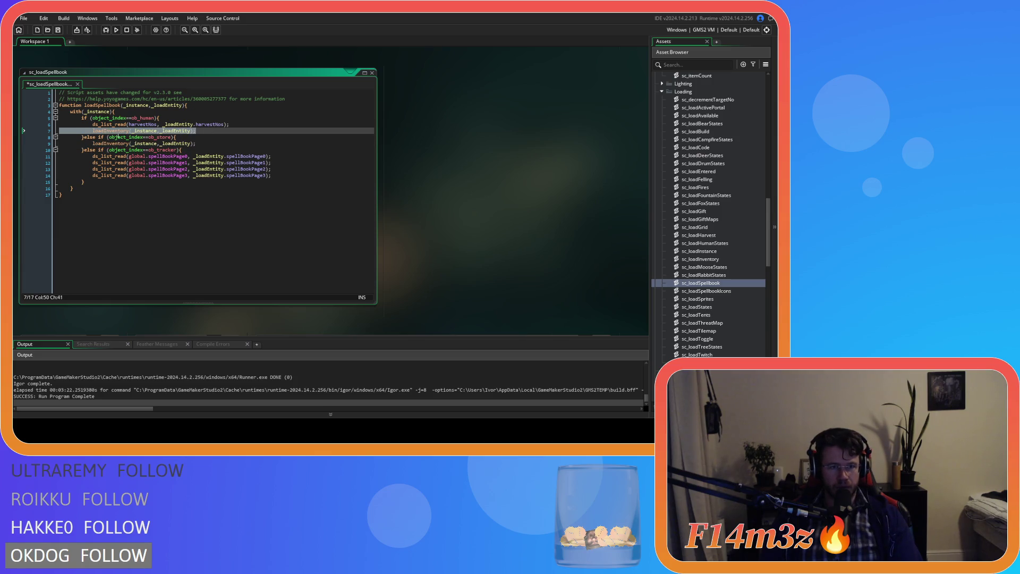
middle_click(115, 131)
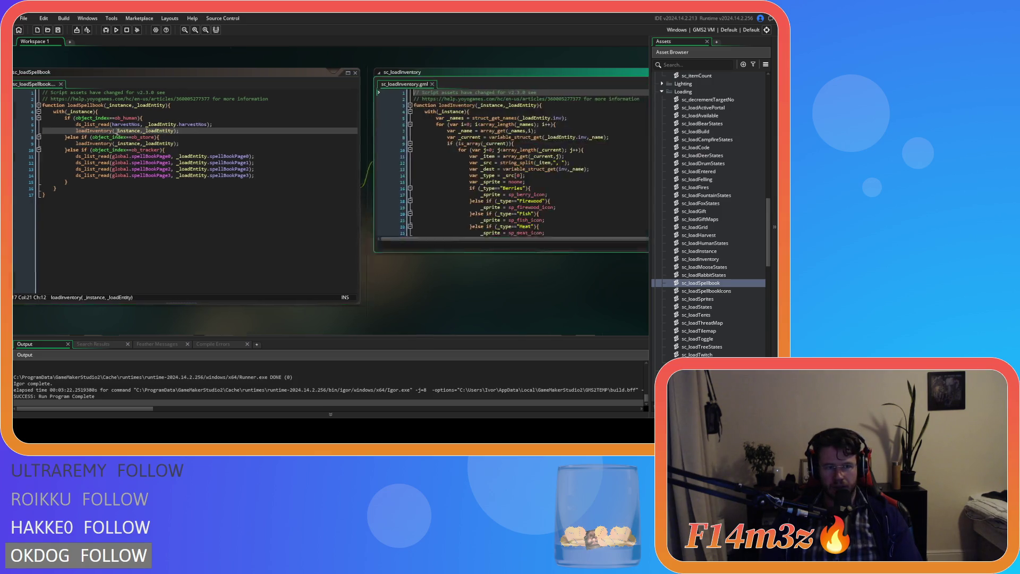
click(338, 84)
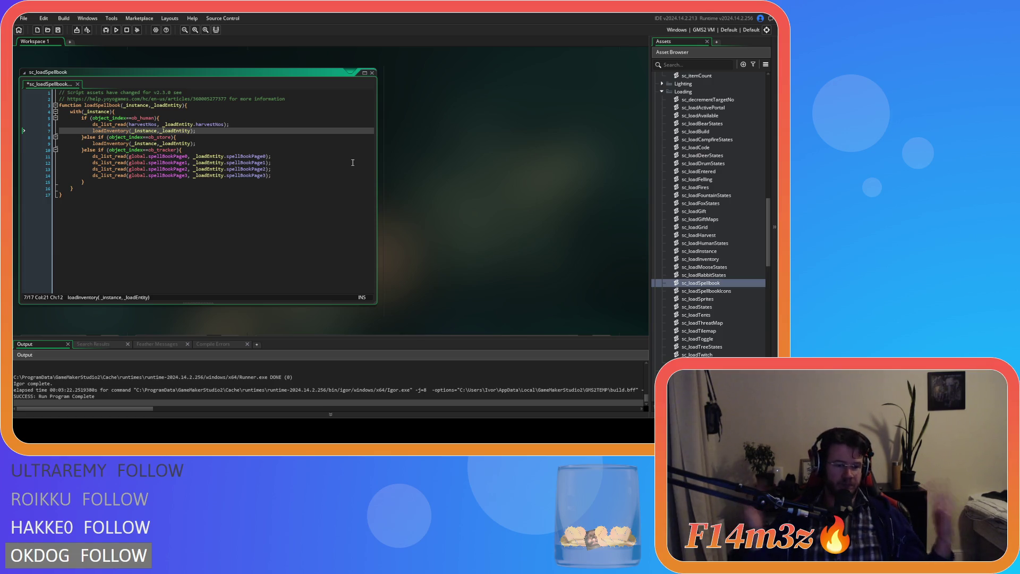
- Save the project, then close all open editor windows from the workspace Windows menu
click(56, 31)
right_click(381, 141)
mouse_move(401, 154)
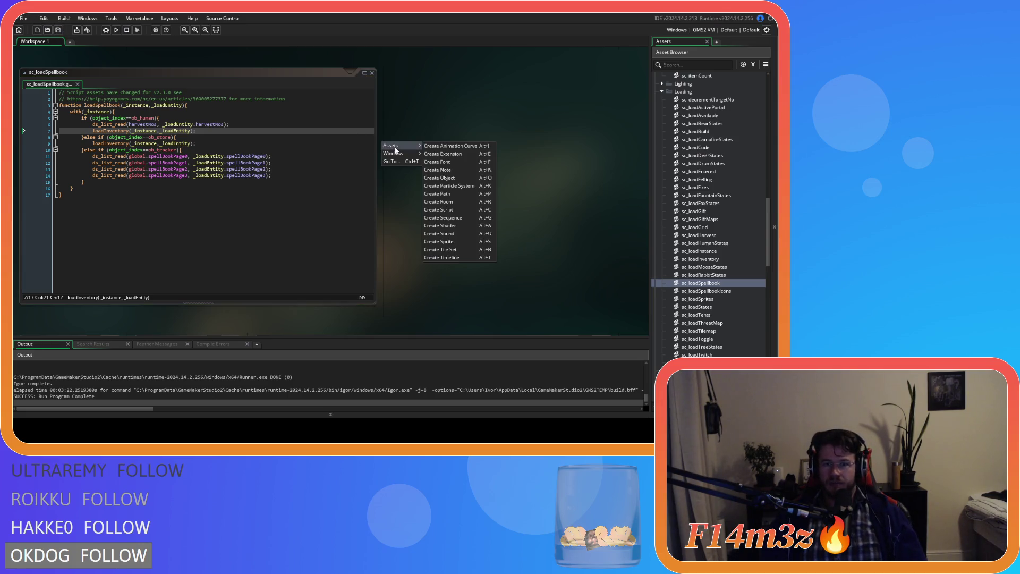
click(411, 118)
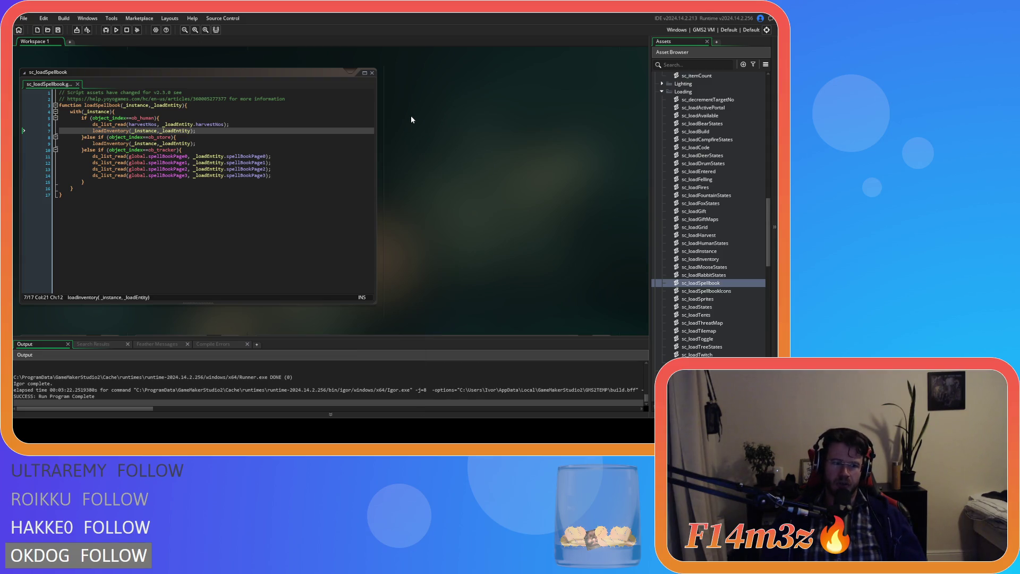
right_click(412, 117)
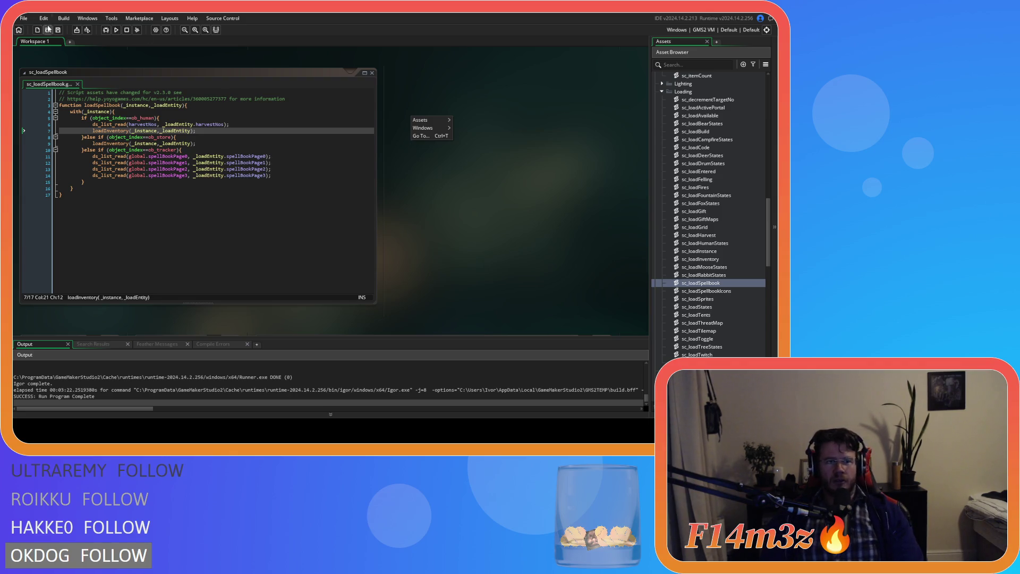
right_click(474, 123)
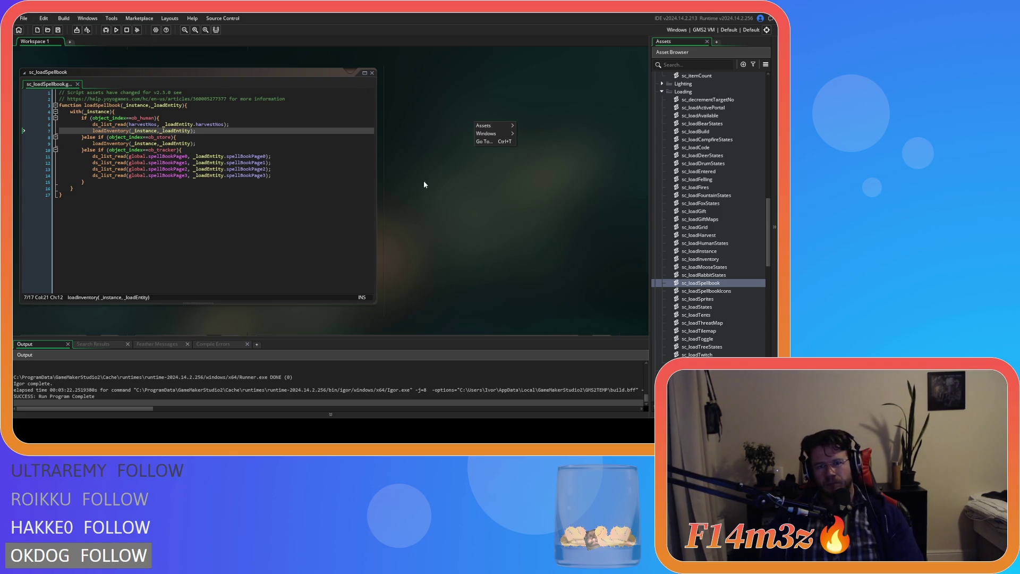
right_click(489, 153)
mouse_move(505, 162)
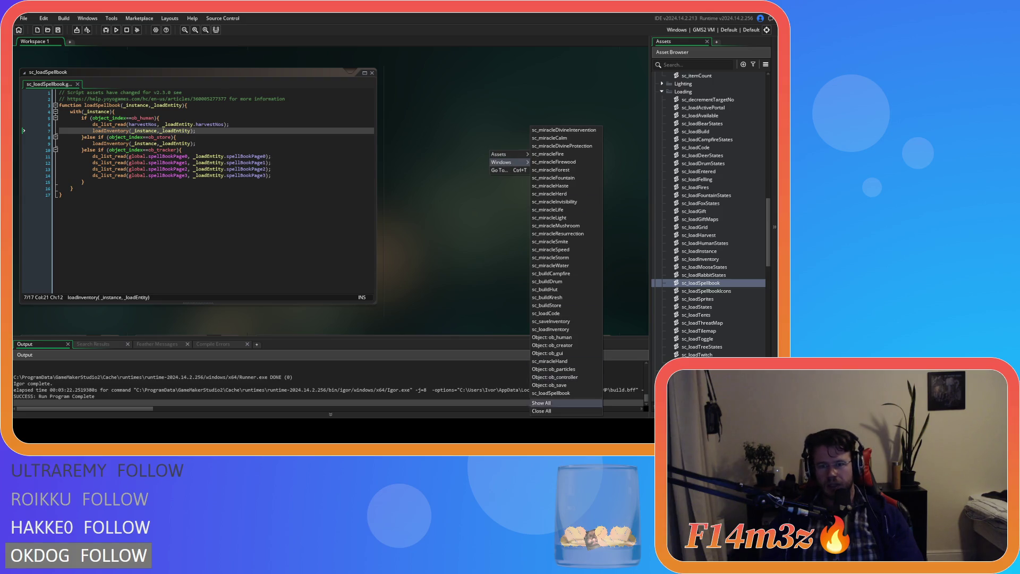
click(545, 412)
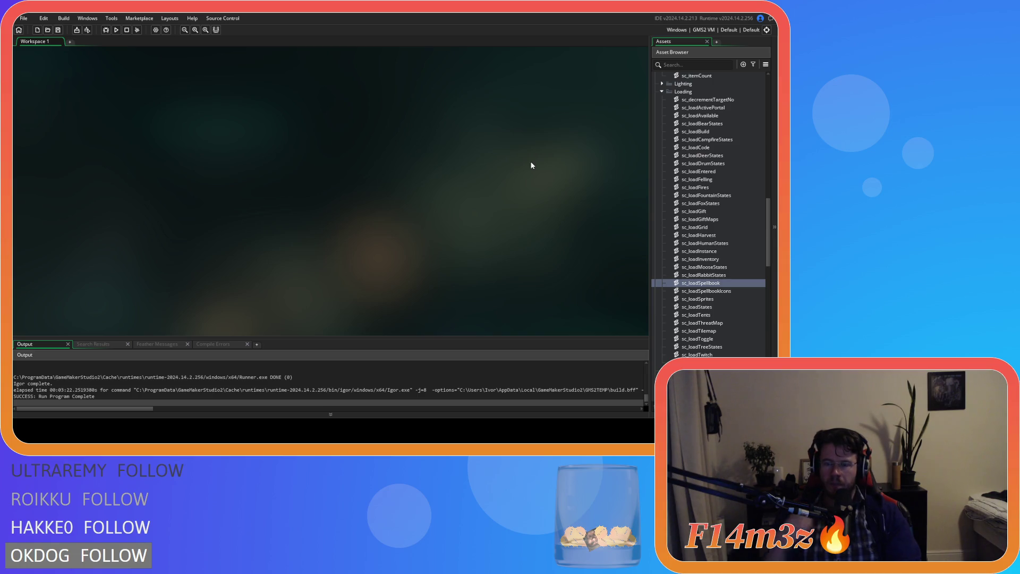
- Scroll the Asset Browser up to ob_save in the Objects > Save folder
scroll(702, 210, up, 9)
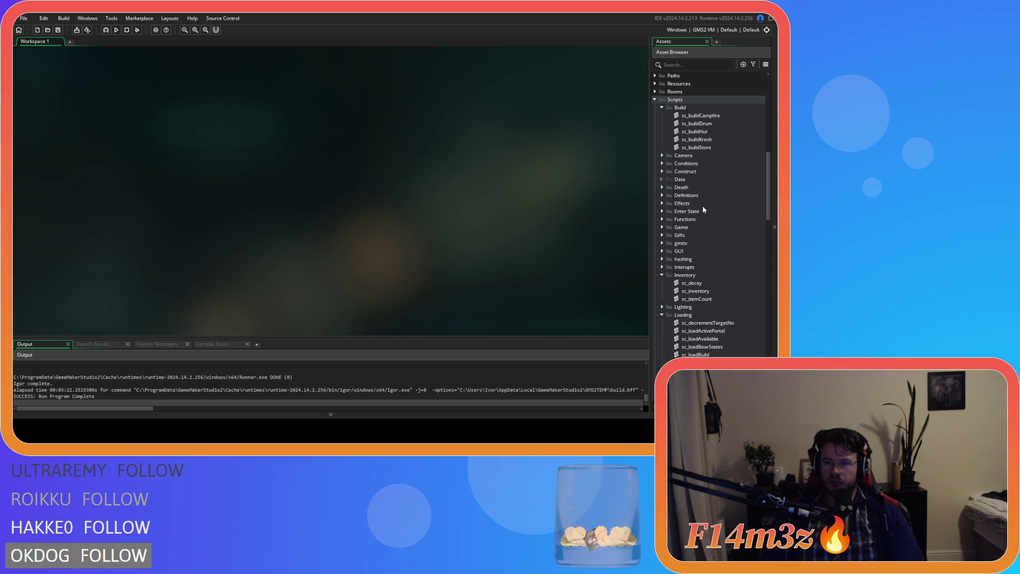
scroll(691, 199, up, 2)
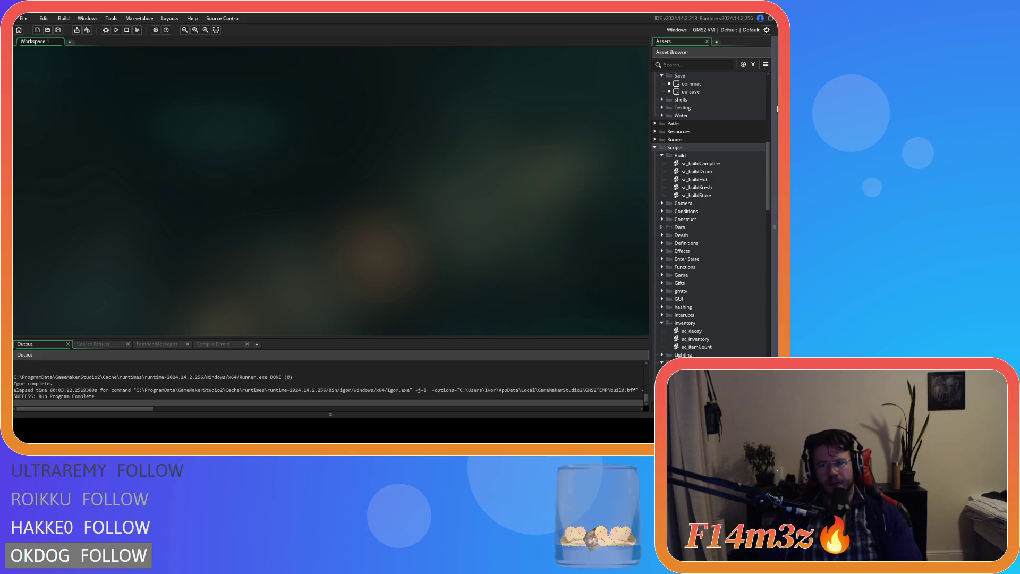
scroll(709, 225, up, 2)
scroll(716, 225, up, 1)
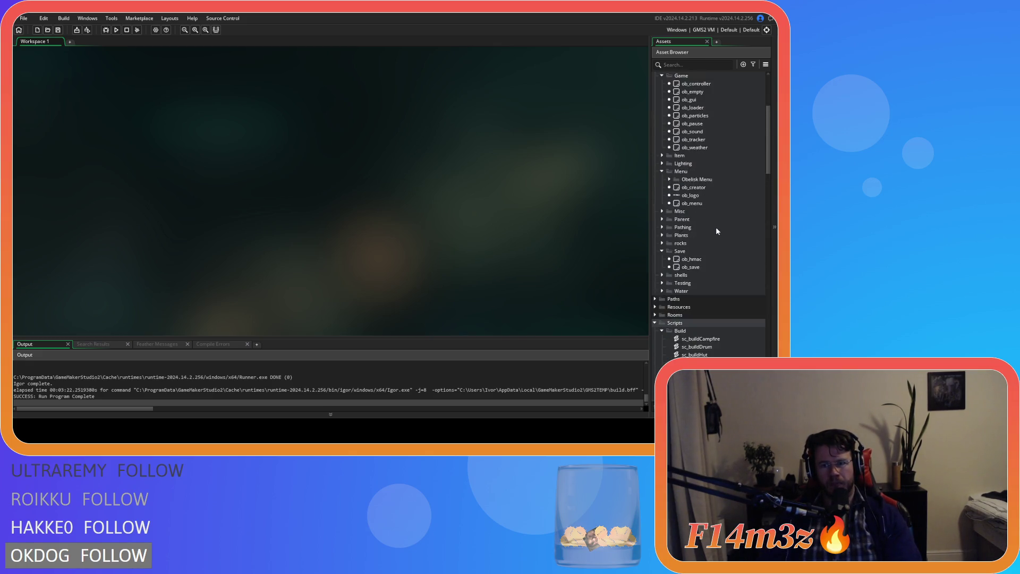
scroll(716, 227, up, 8)
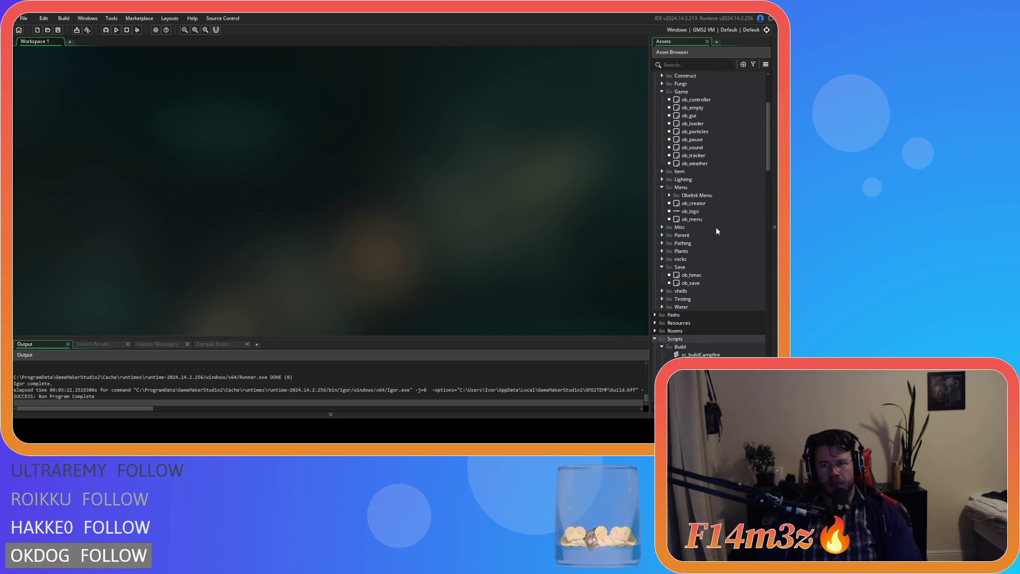
- Open ob_save's F5 save event and jump to the sc_saveController definition
double_click(691, 283)
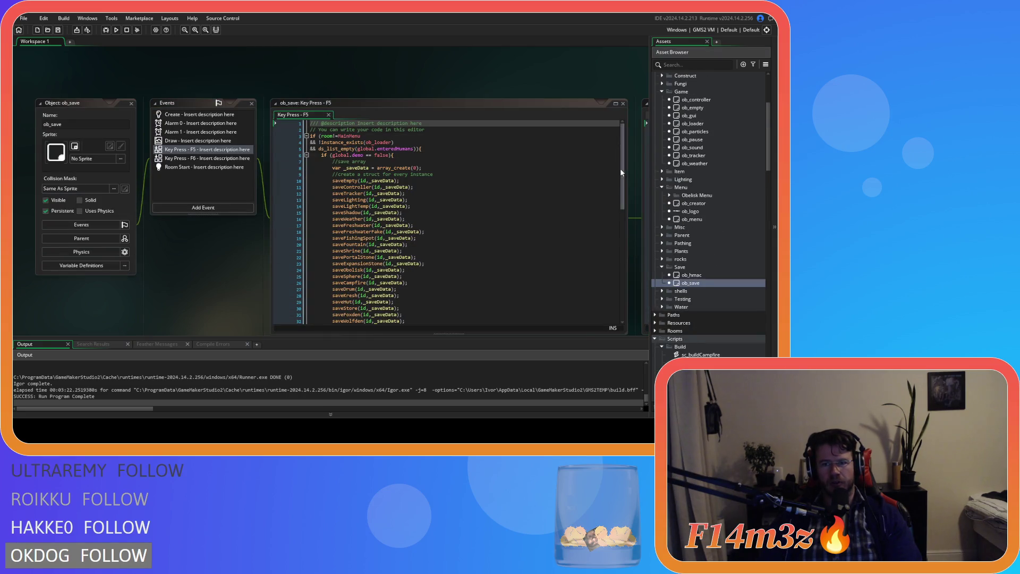
scroll(625, 206, down, 10)
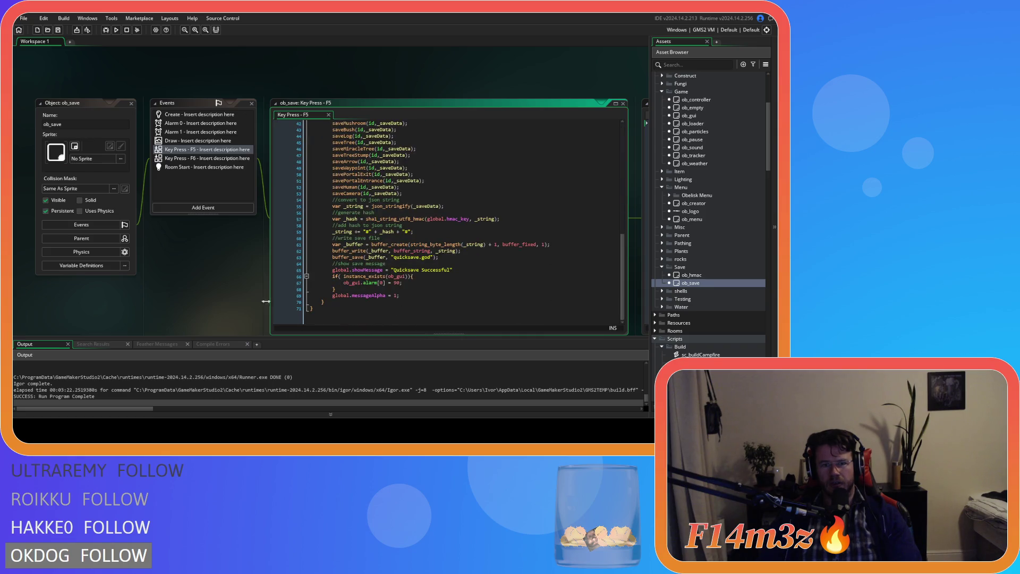
drag(272, 301, 111, 302)
scroll(182, 227, up, 4)
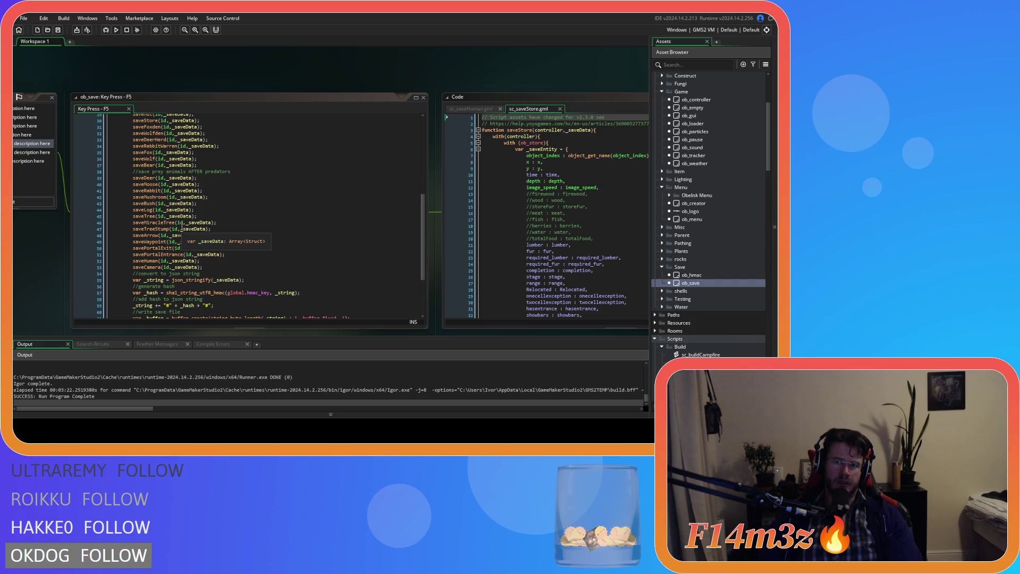
scroll(182, 227, up, 3)
scroll(182, 227, up, 4)
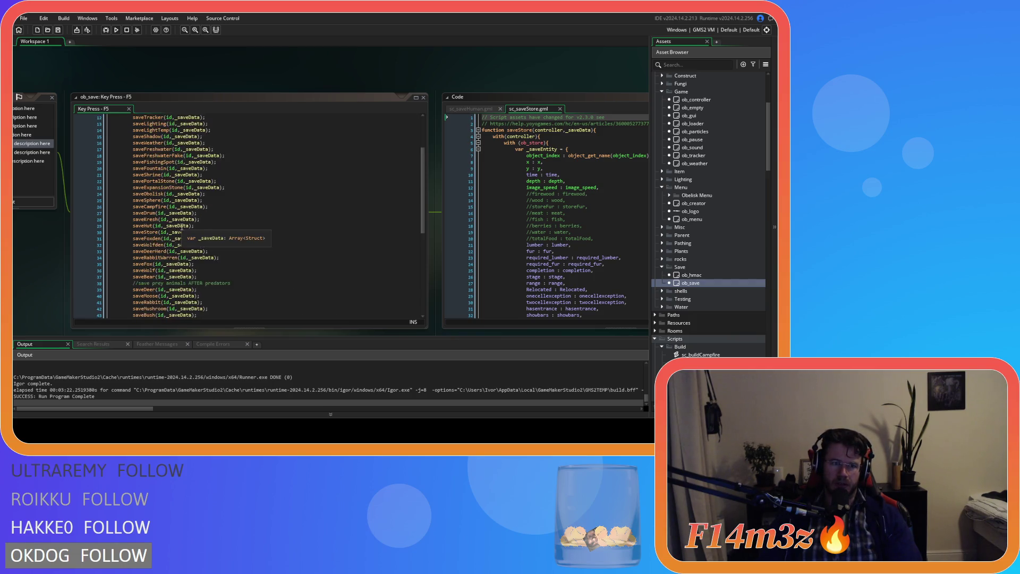
middle_click(158, 141)
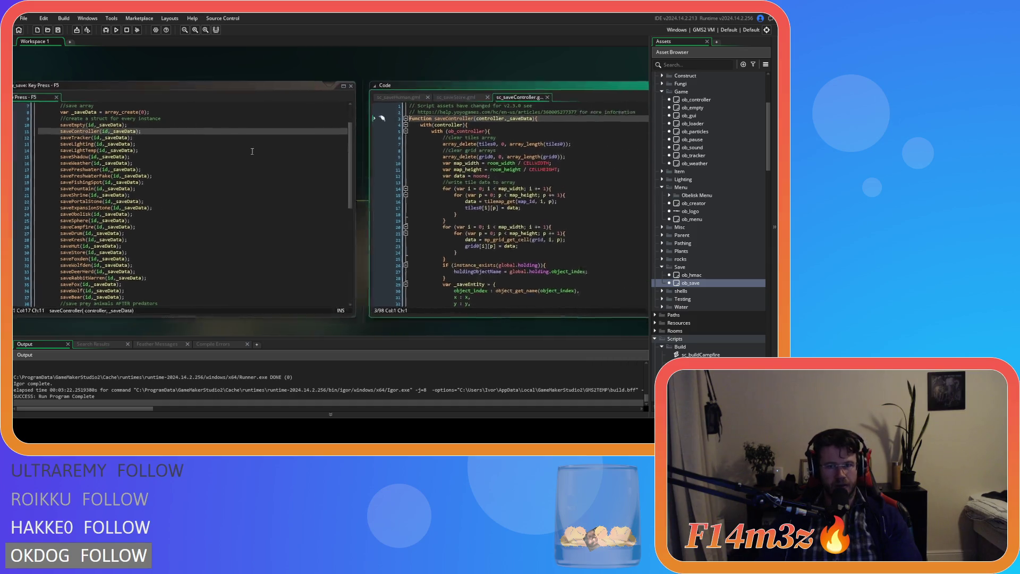
- Scroll through the sc_saveController script to review its save order
mouse_move(652, 262)
mouse_down()
mouse_move(653, 281)
mouse_move(654, 130)
mouse_up()
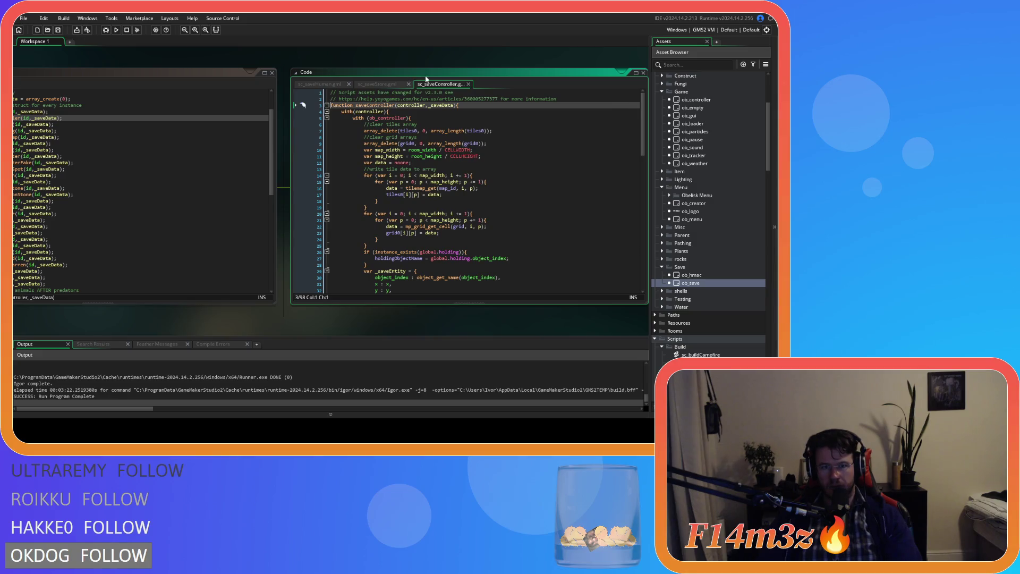
scroll(257, 316, left, 3)
scroll(175, 230, down, 1)
scroll(175, 230, down, 3)
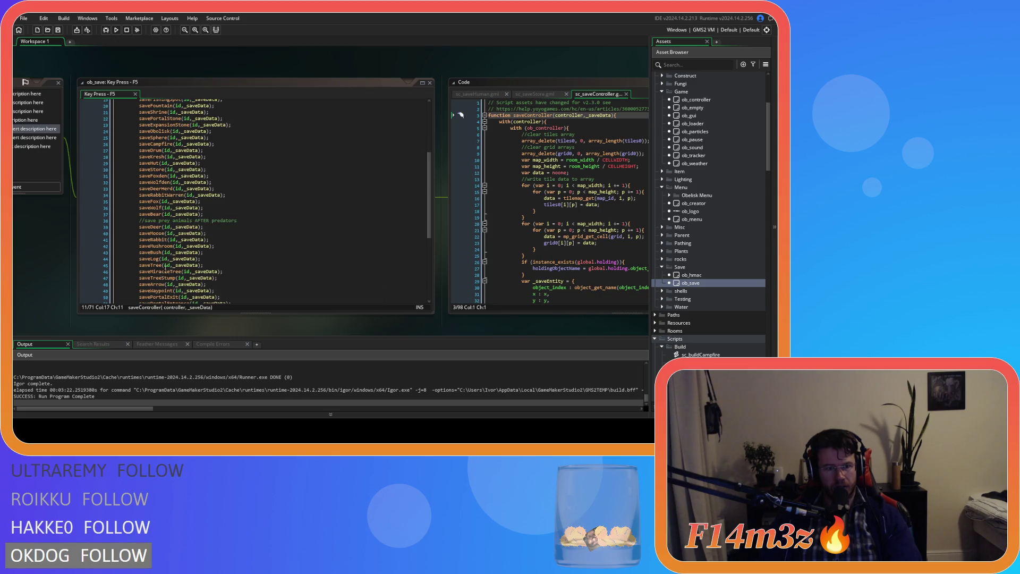
scroll(201, 263, down, 3)
scroll(202, 264, up, 8)
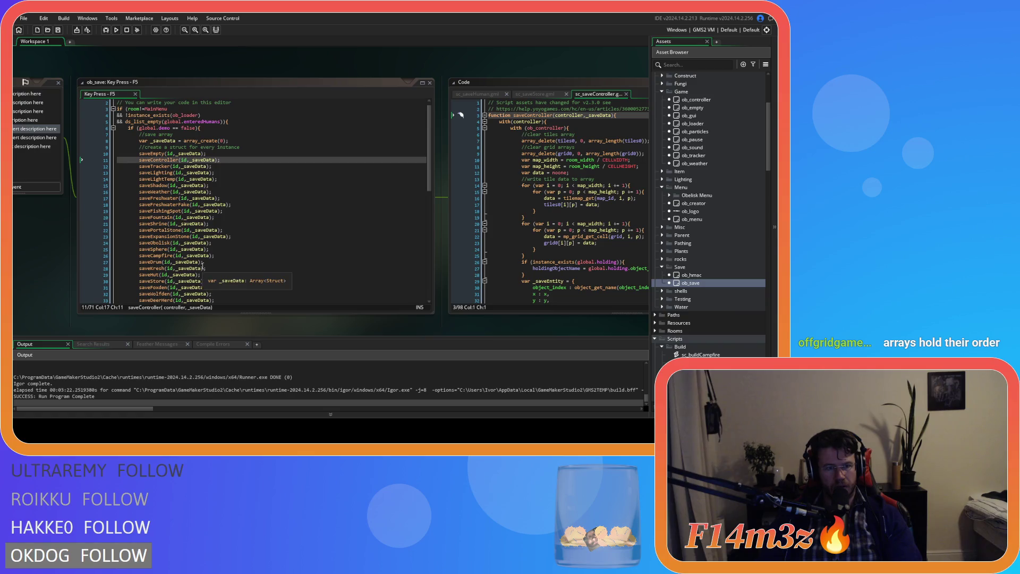
scroll(182, 162, down, 7)
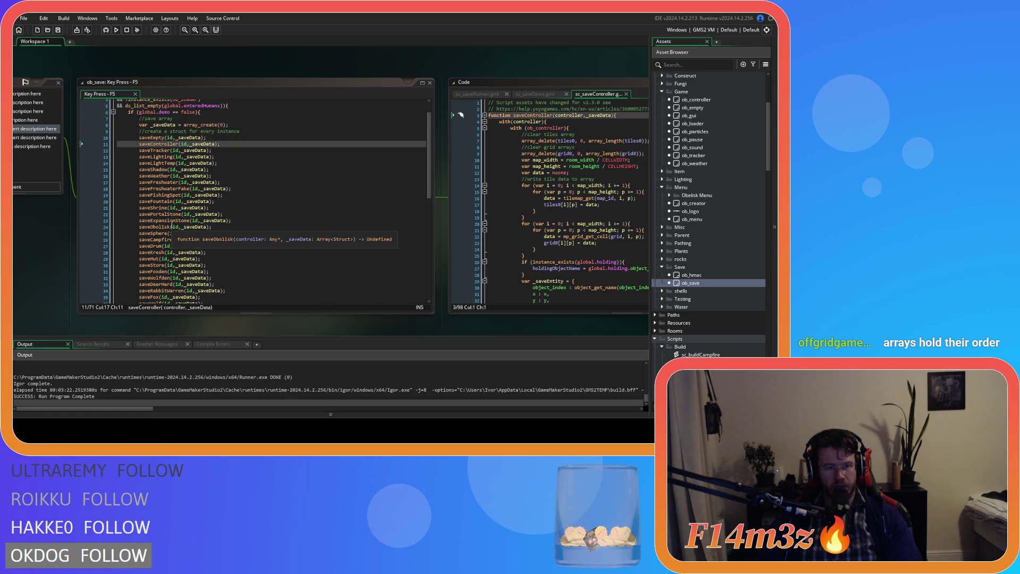
- Find 'tracker' in the F5 event, then open sc_saveTracker to inspect its four spellbook-page writes
click(298, 195)
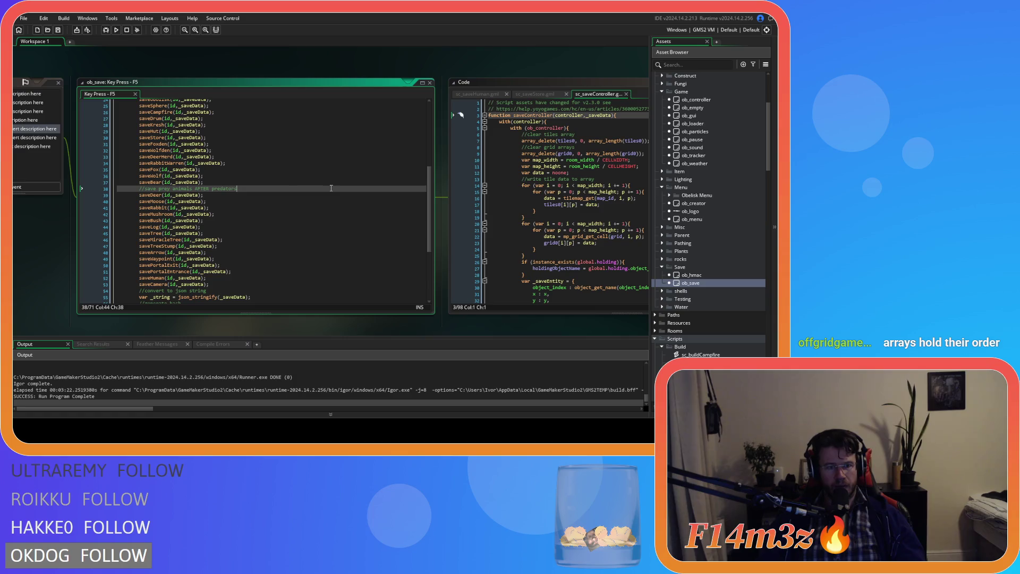
key(ctrl+f)
text(tracker)
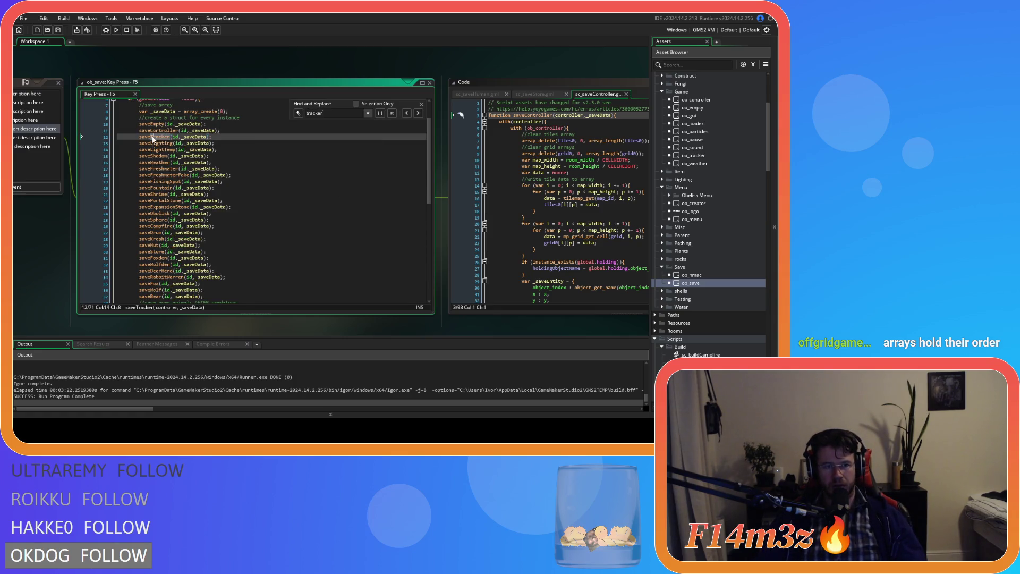
middle_click(160, 137)
click(433, 258)
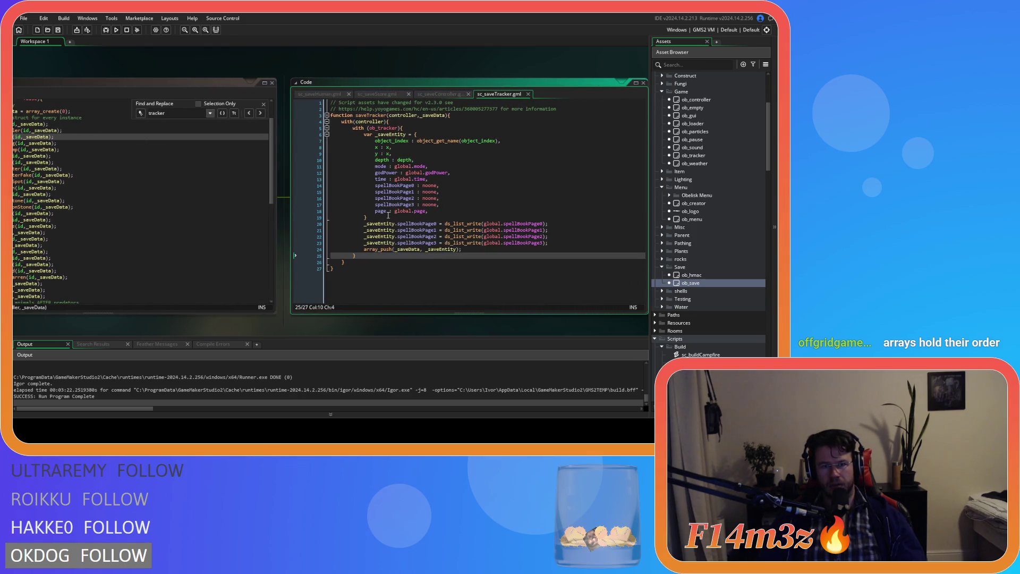
click(459, 224)
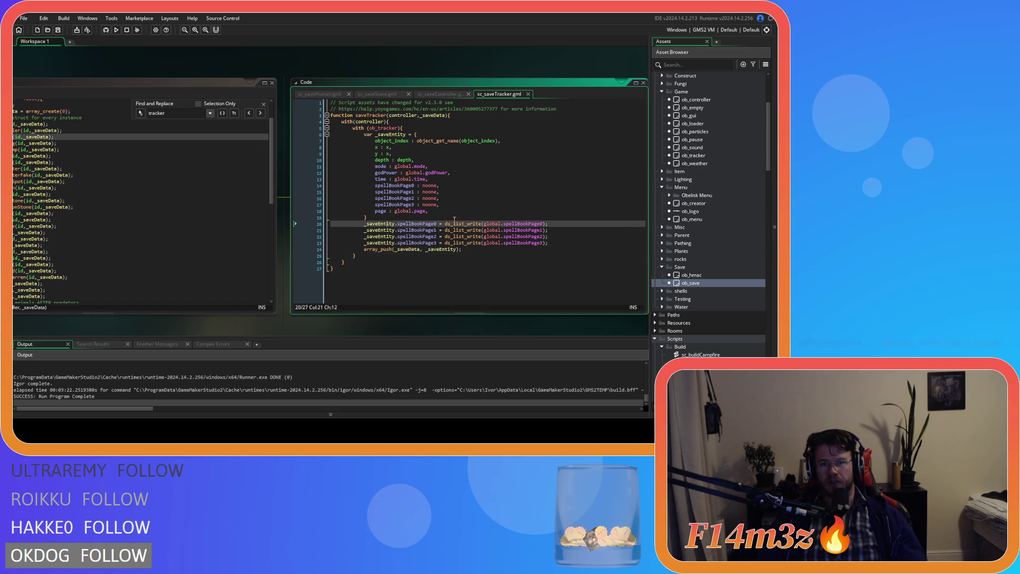
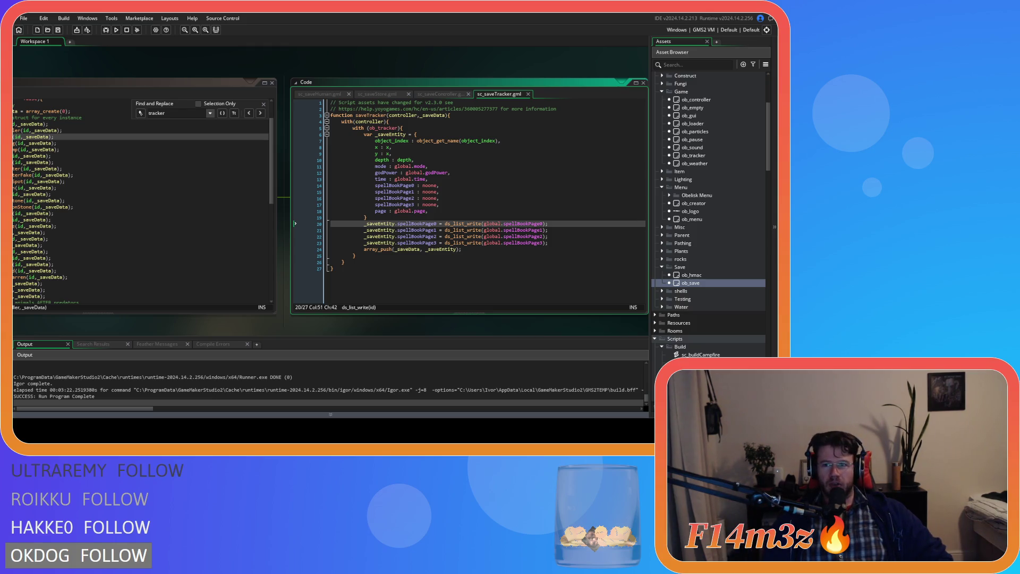
- Move the cursor to the end of the spellBookPage3 write line
key(Home)
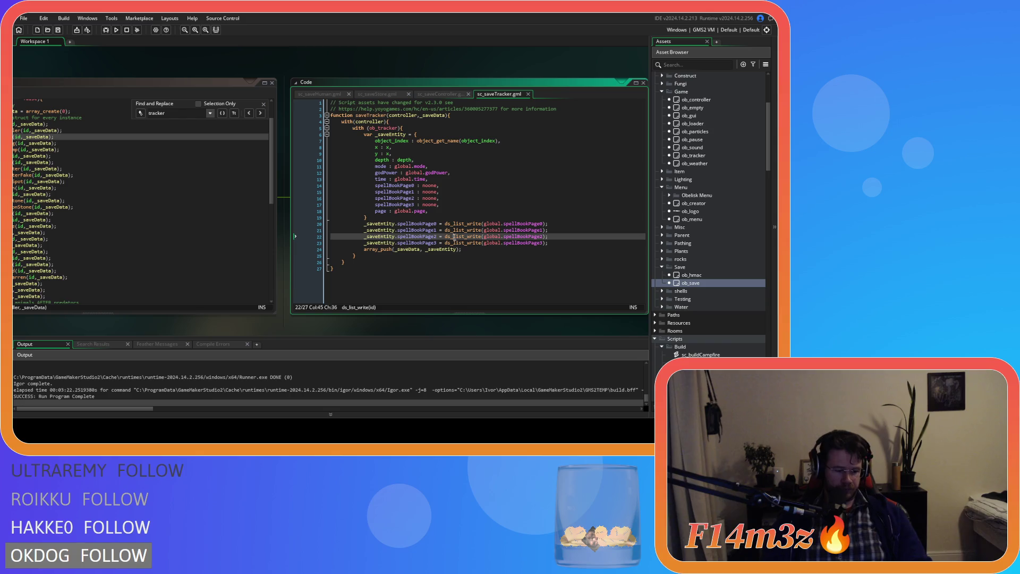
key(Down)
key(End)
key(Down)
key(Down)
key(Up)
key(Up)
key(Up)
click(590, 242)
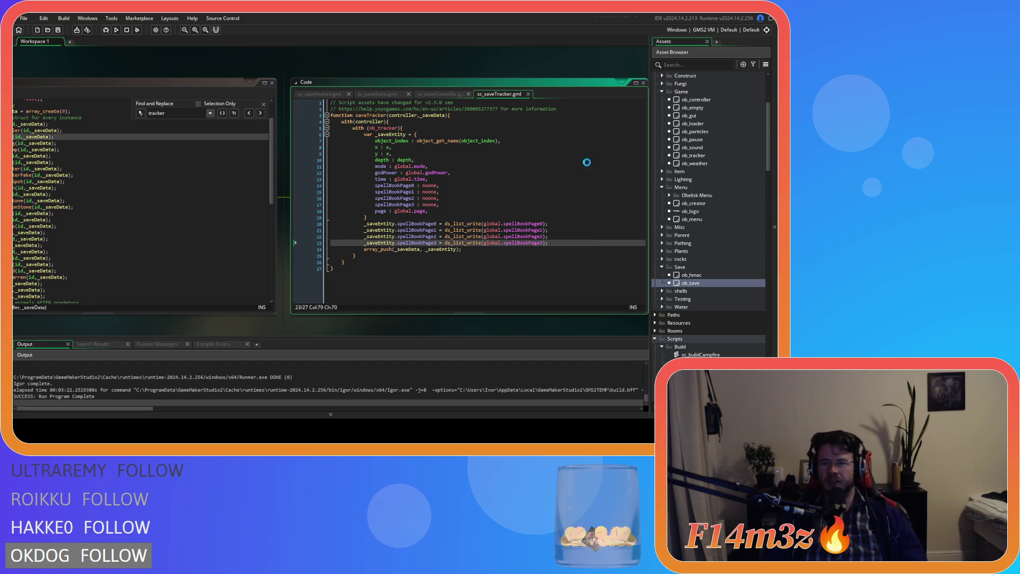
- Review ob_controller's Global Tap and Create event code, then bring up ob_tracker's Create event
scroll(698, 216, up, 5)
double_click(697, 214)
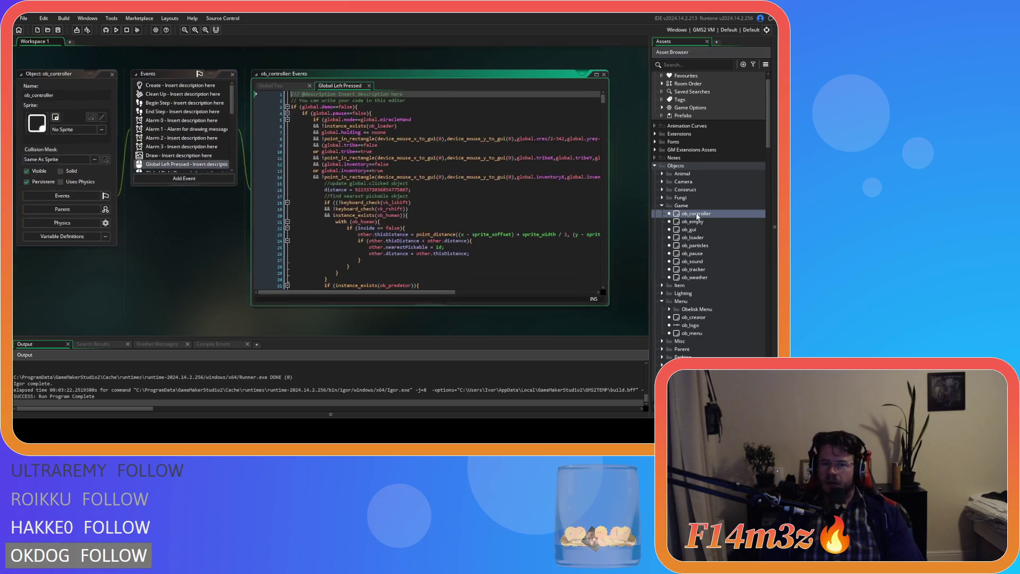
click(307, 85)
scroll(283, 136, down, 5)
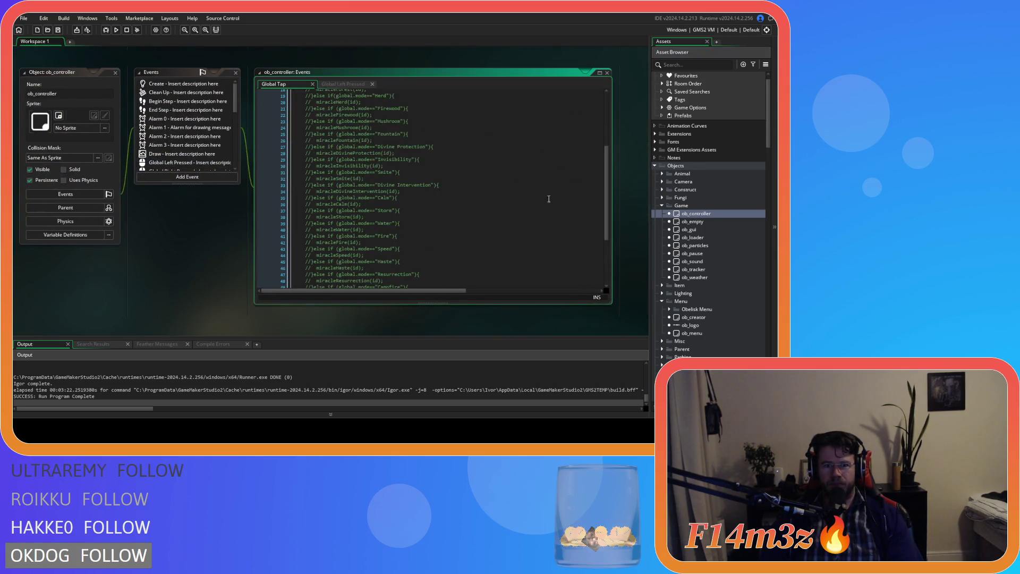
click(183, 83)
scroll(515, 199, down, 10)
scroll(515, 199, down, 20)
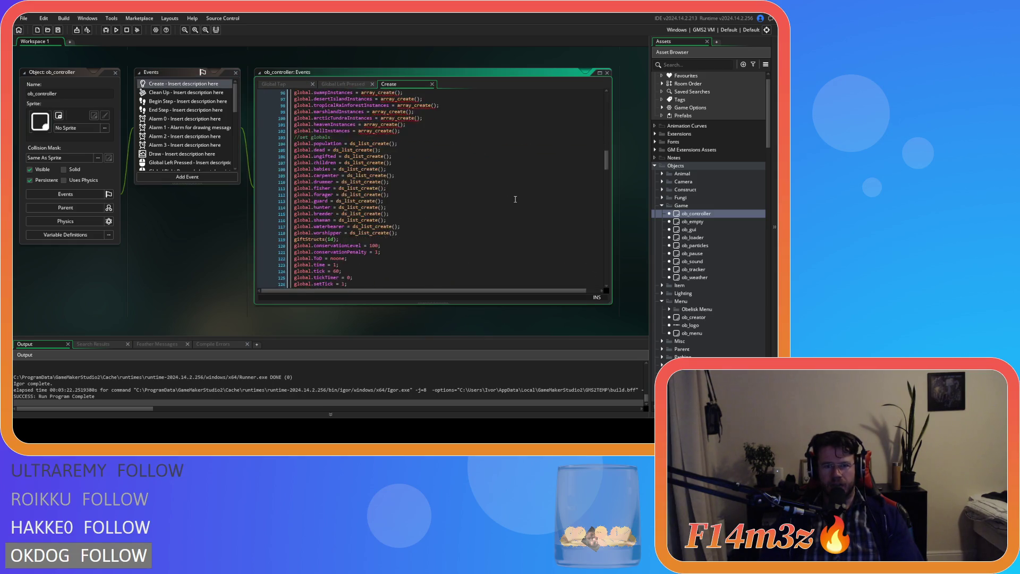
scroll(515, 200, down, 20)
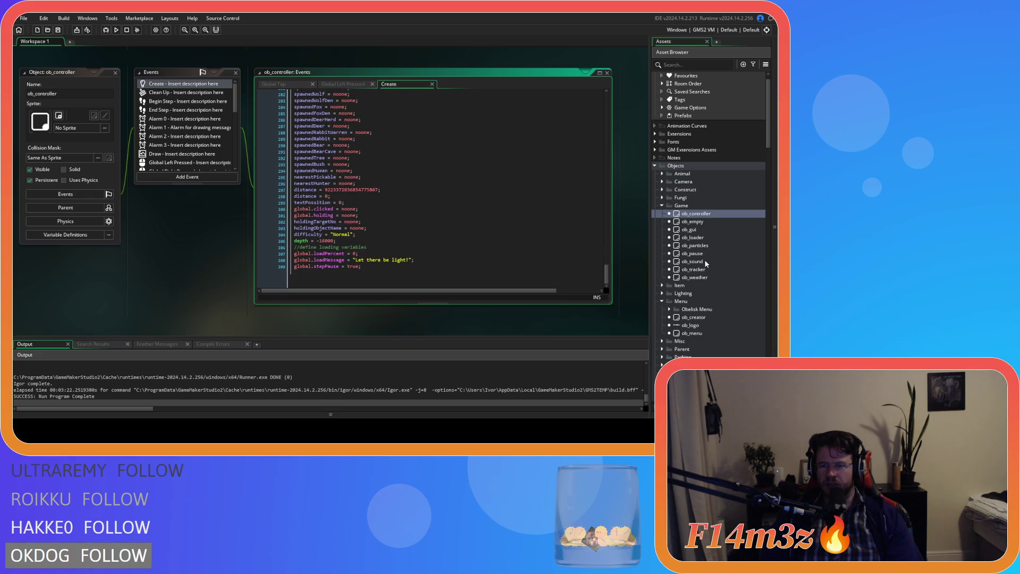
double_click(694, 269)
click(178, 114)
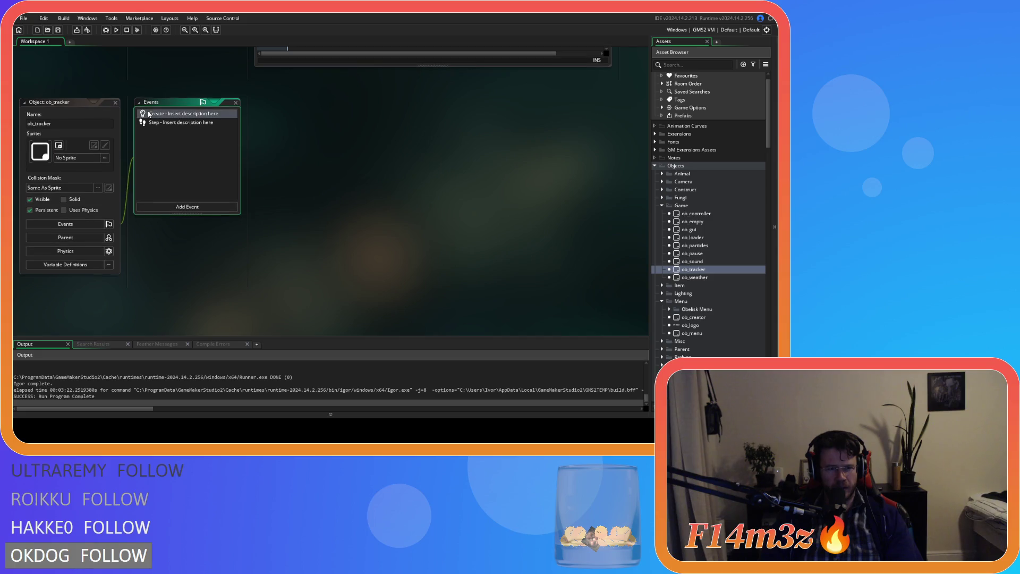
- Replace ob_tracker's eight spell book page and icon list lines with global.spellbook = array_create();
click(430, 200)
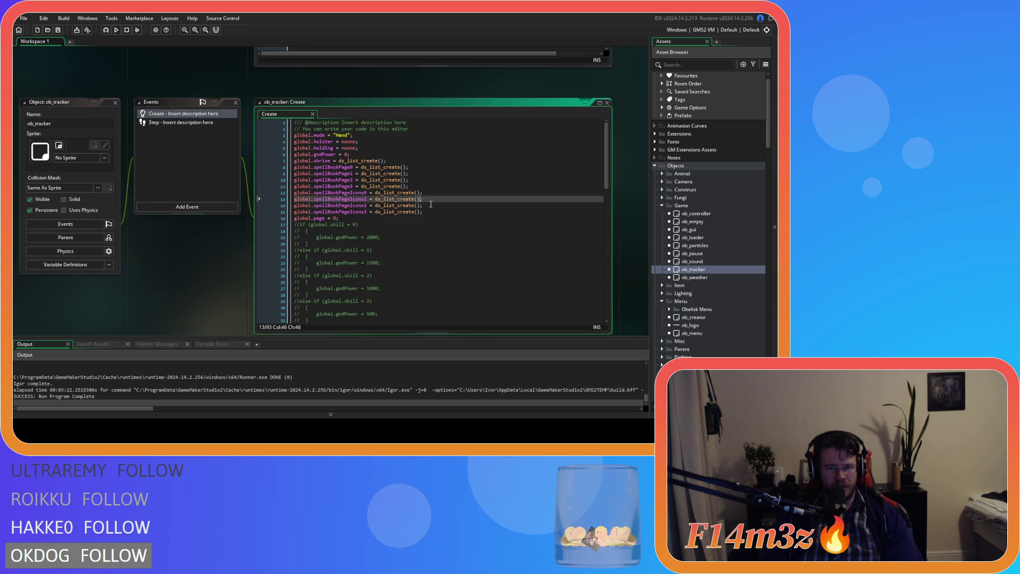
drag(437, 211, 218, 164)
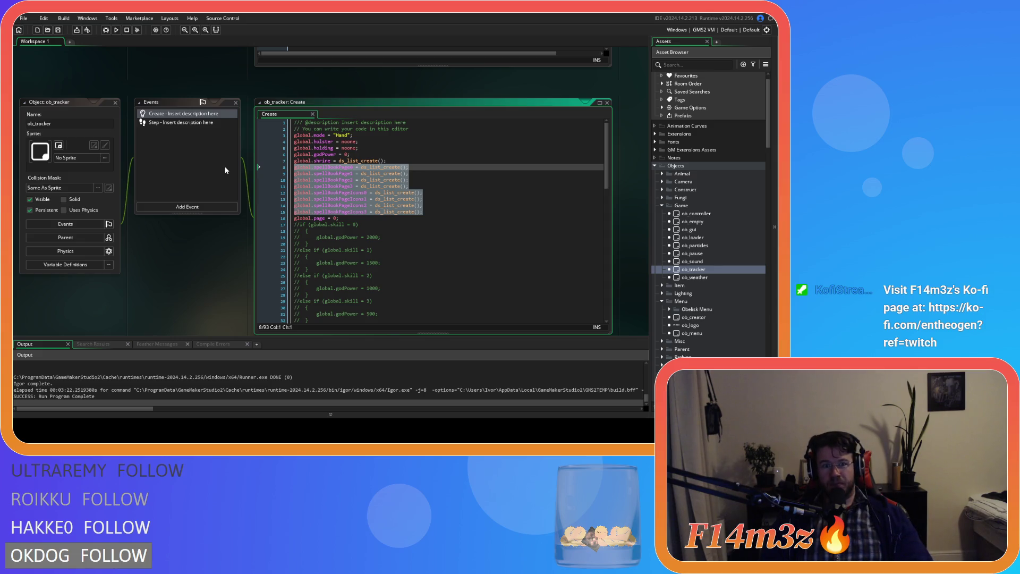
drag(433, 212, 243, 170)
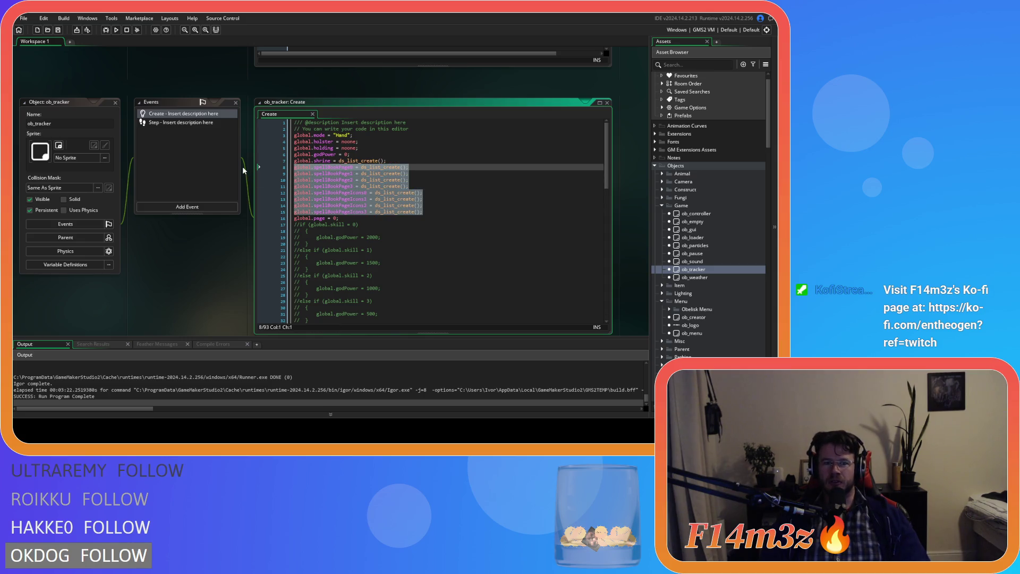
text(global.spellbook = array_create();)
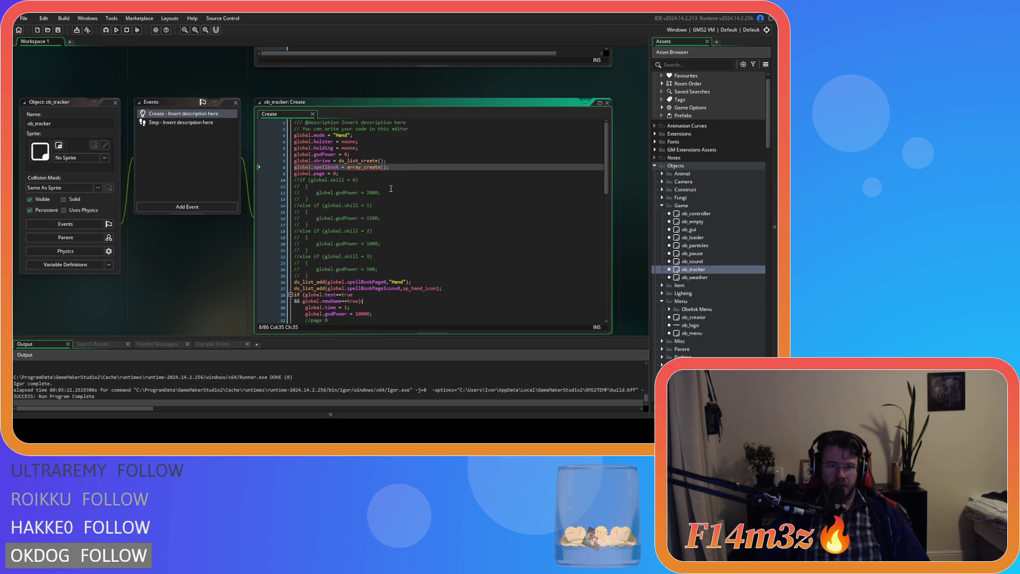
- Check the edited Create code around the new spellbook line, then go to ob_save's Key Press F5 code
click(403, 189)
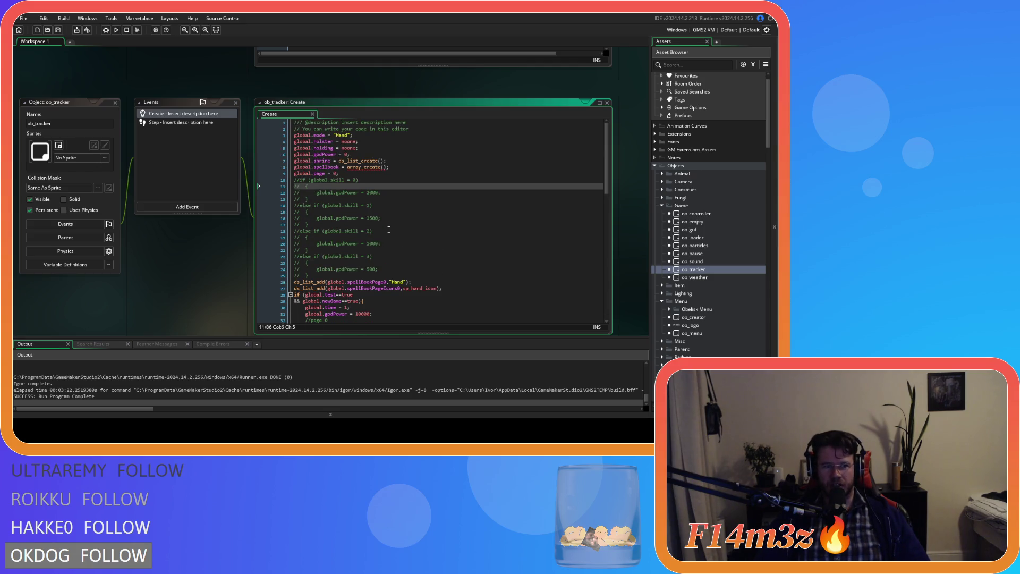
click(445, 179)
click(441, 173)
click(437, 168)
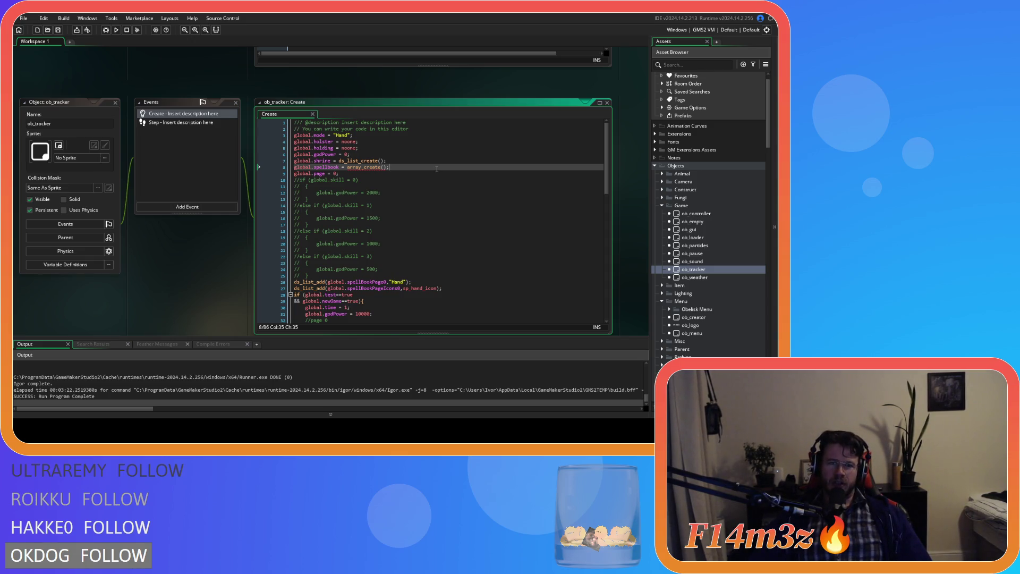
key(ctrl+Tab)
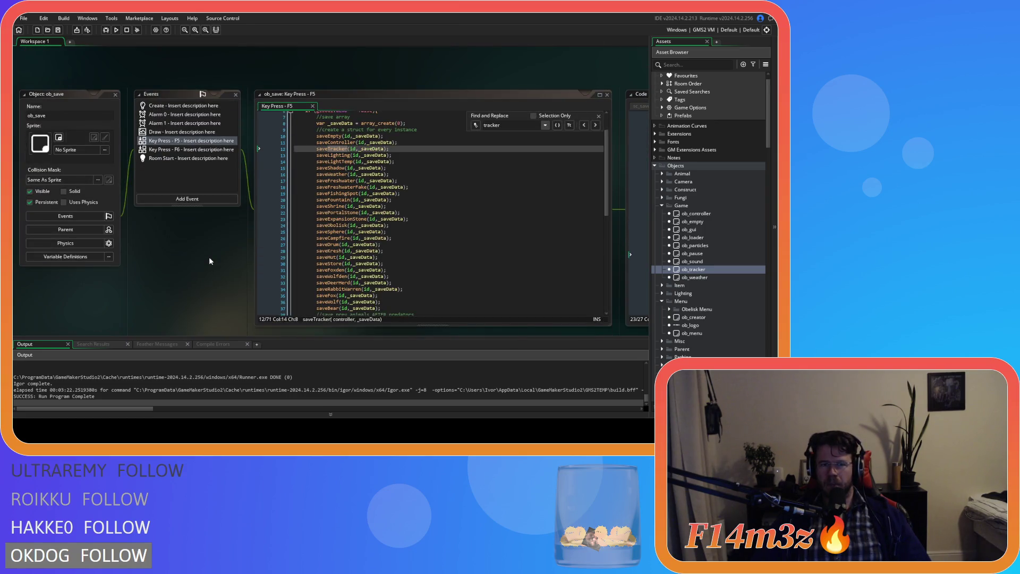
- Delete the four spell book page ds_list_write lines from the save code
key(ctrl+Tab)
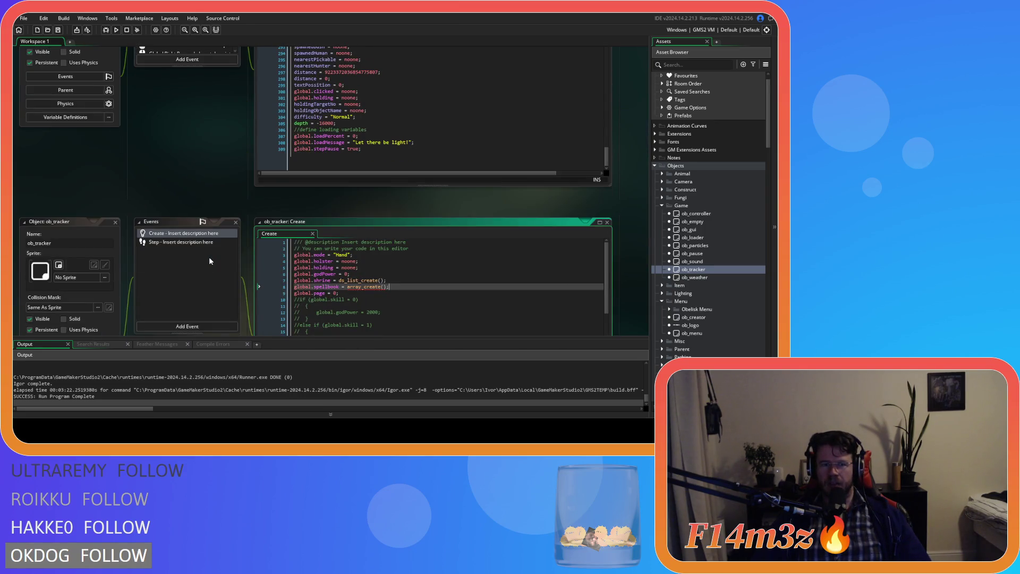
key(ctrl+Tab)
key(ctrl+Tab)
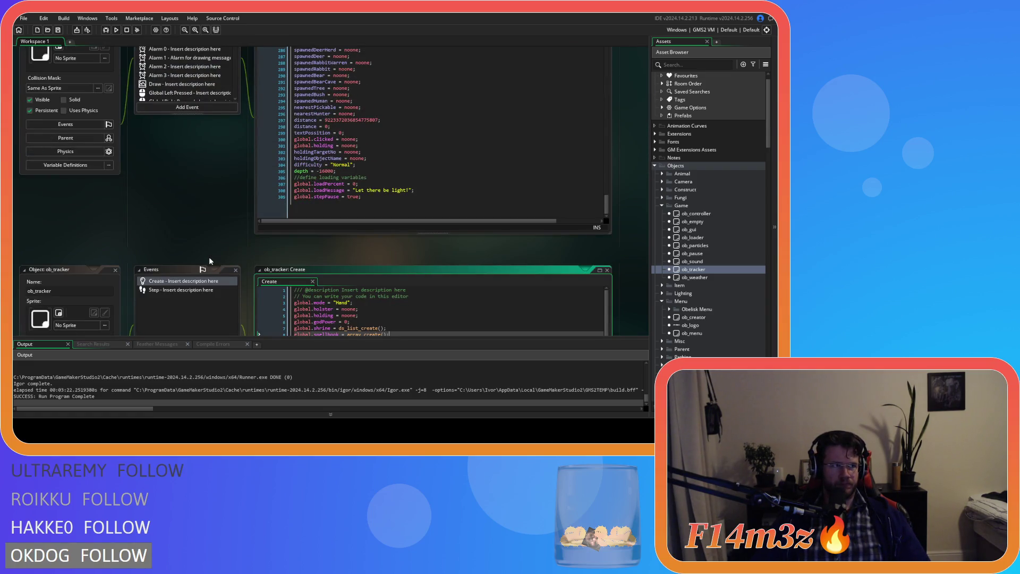
key(ctrl+Tab)
key(ctrl+Tab)
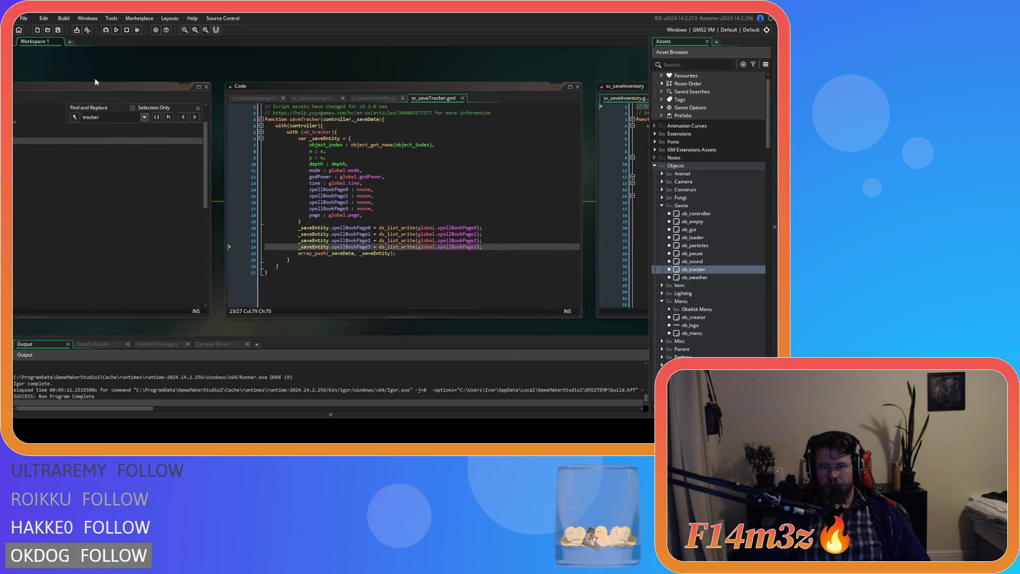
drag(488, 243, 168, 229)
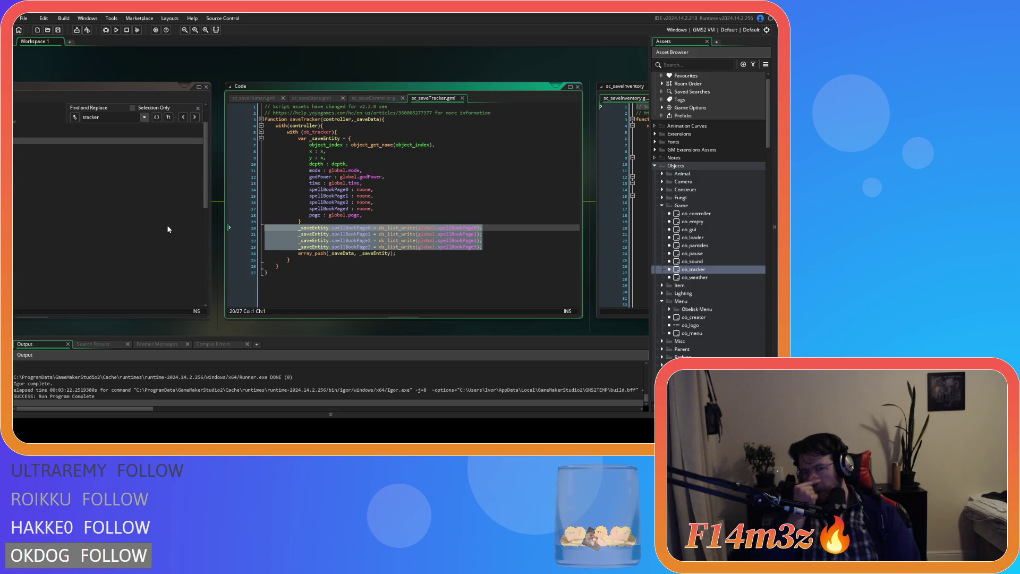
key(BackSpace)
key(BackSpace)
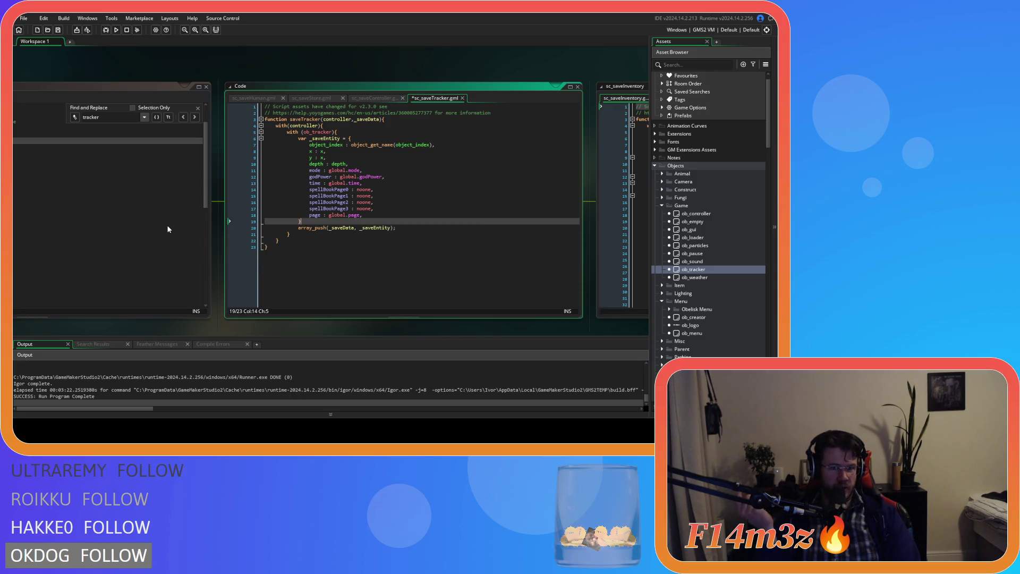
key(Return)
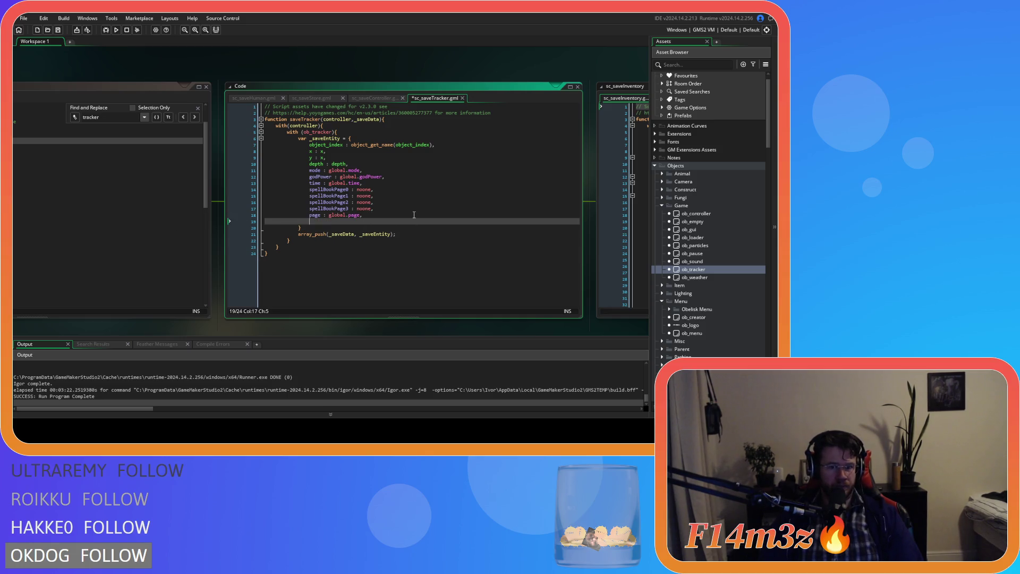
text(sp)
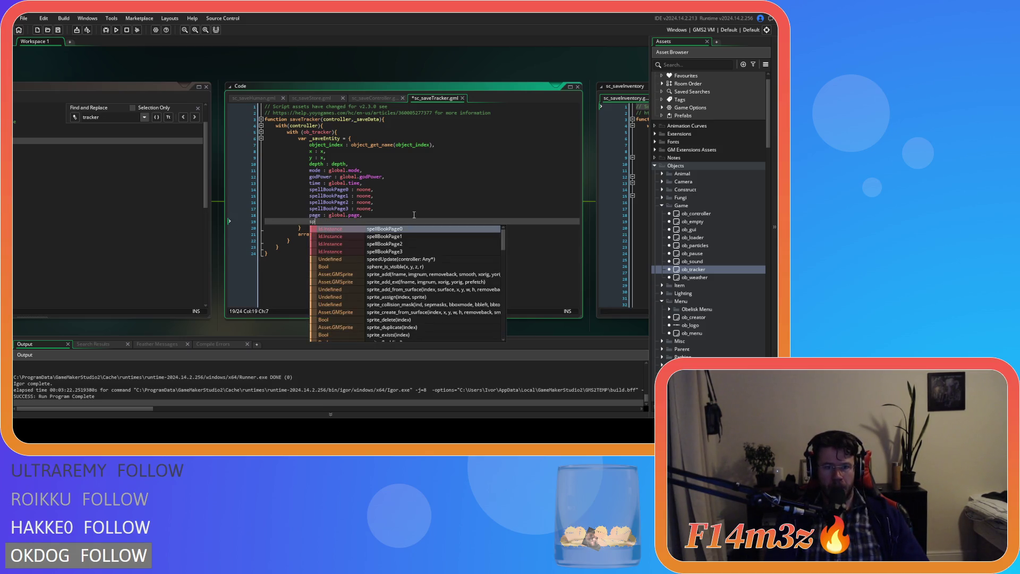
key(ctrl+z)
key(ctrl+z)
- Collapse the spellBookPage0–3 fields into one spellbook : global.spellbook field and save sc_saveTracker
drag(375, 209, 209, 201)
key(Delete)
key(BackSpace)
double_click(333, 190)
text(spellbook)
double_click(351, 190)
text(global.,)
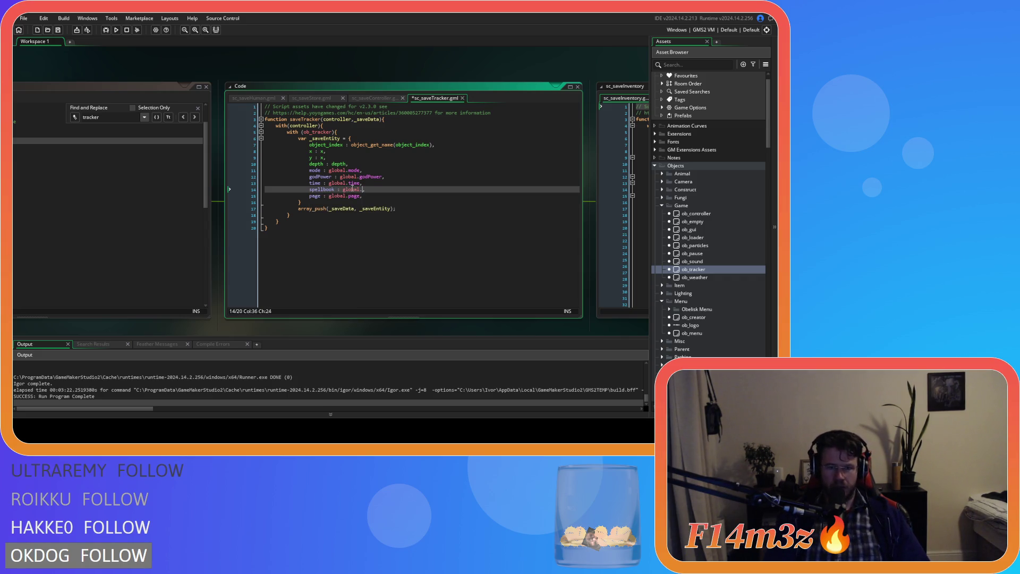
text(spellbook)
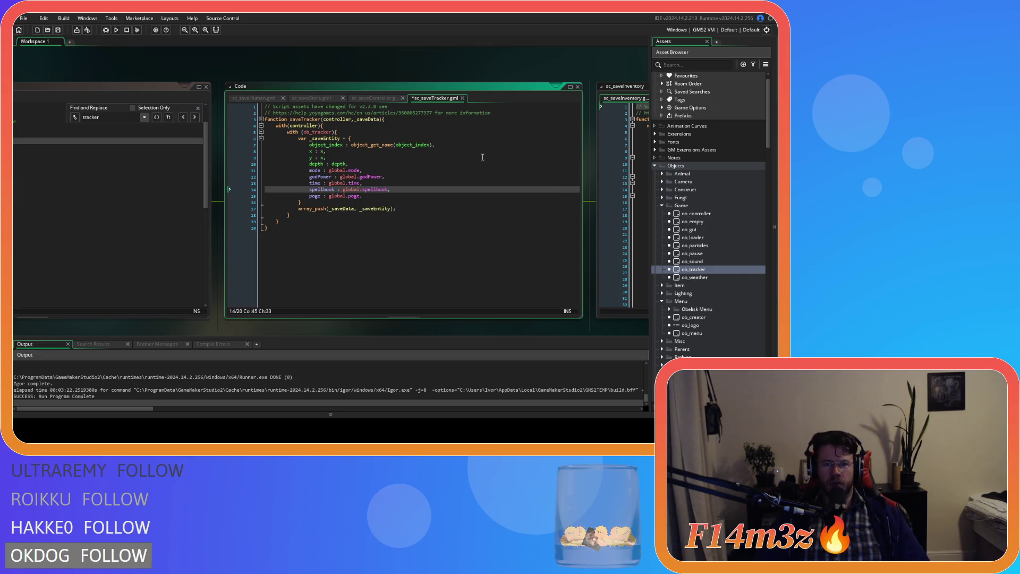
key(ctrl+s)
click(464, 215)
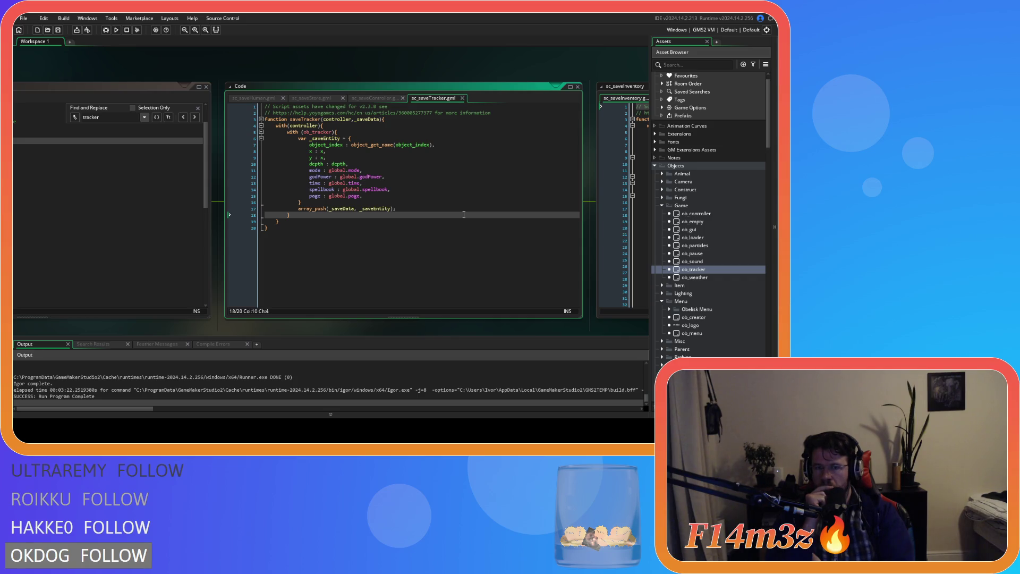
drag(359, 322, 215, 311)
- Open sc_buildCampfire and inspect the string_join arguments in its toString return line
scroll(707, 318, down, 6)
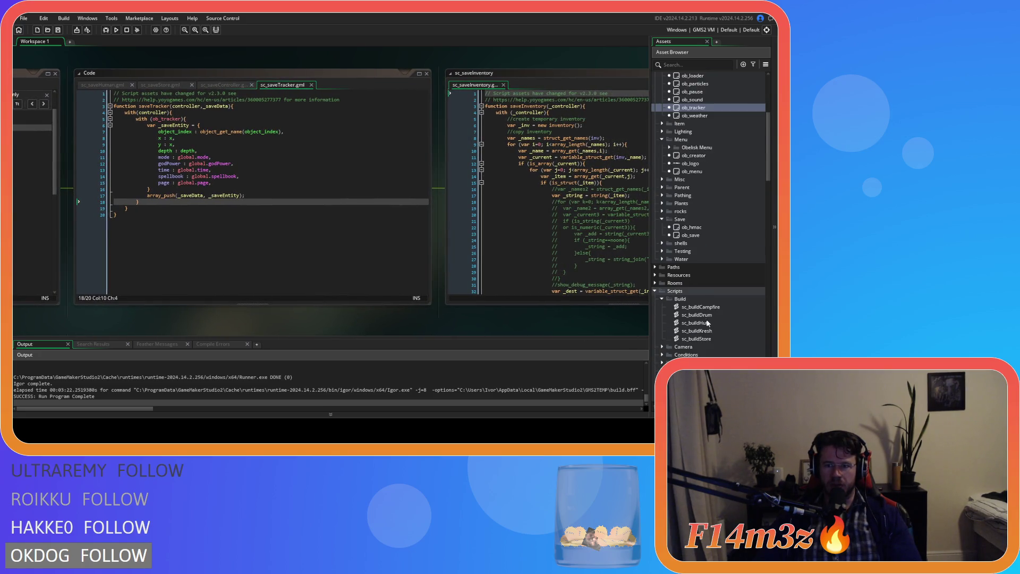
scroll(707, 318, down, 3)
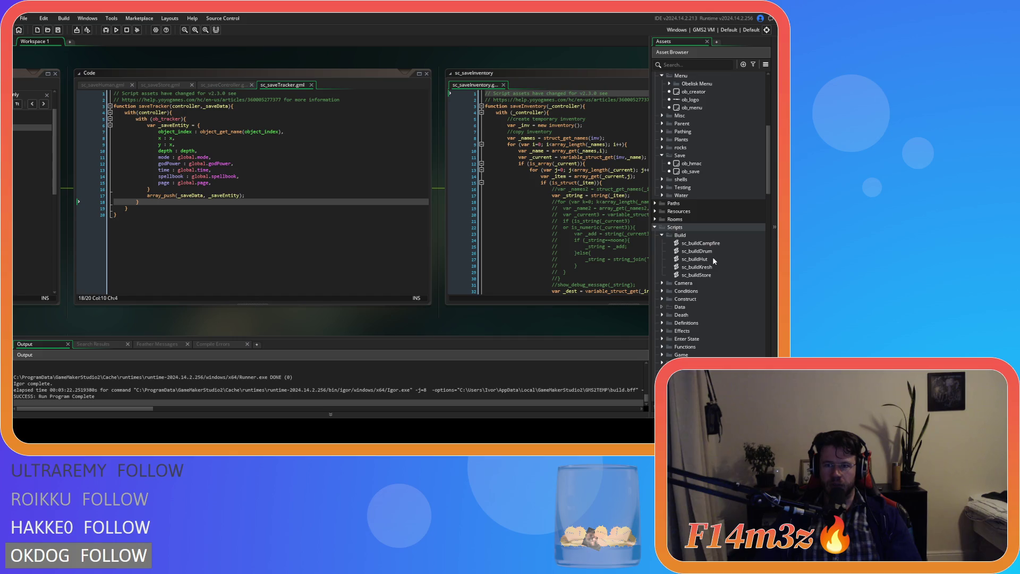
double_click(700, 243)
scroll(189, 247, down, 10)
drag(81, 253, 205, 253)
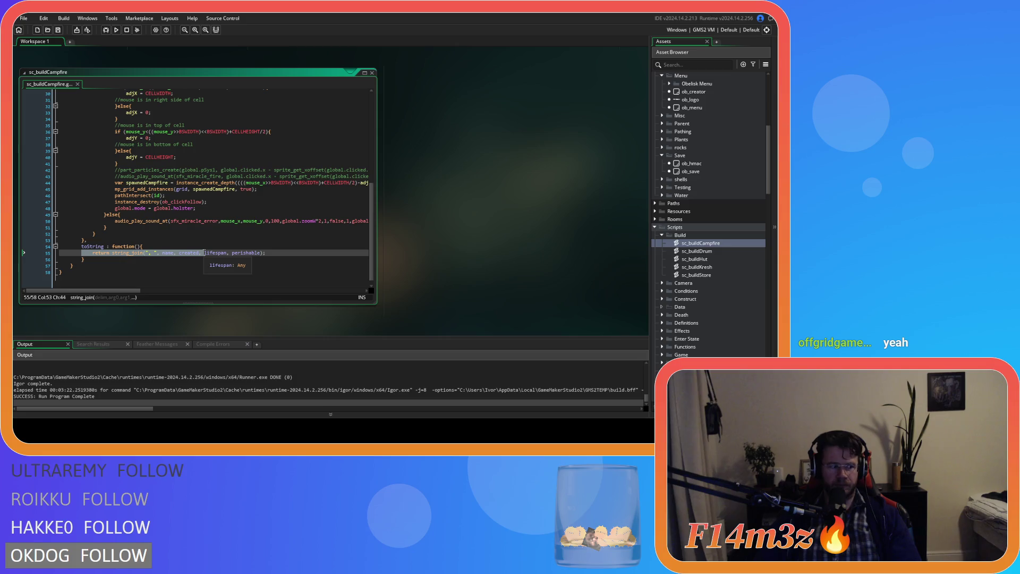
click(205, 253)
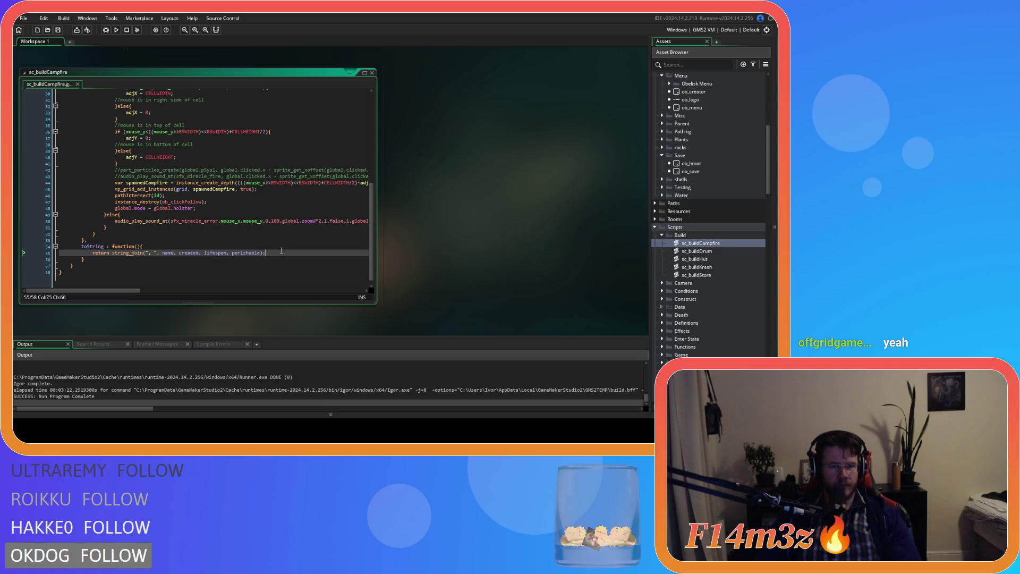
click(231, 259)
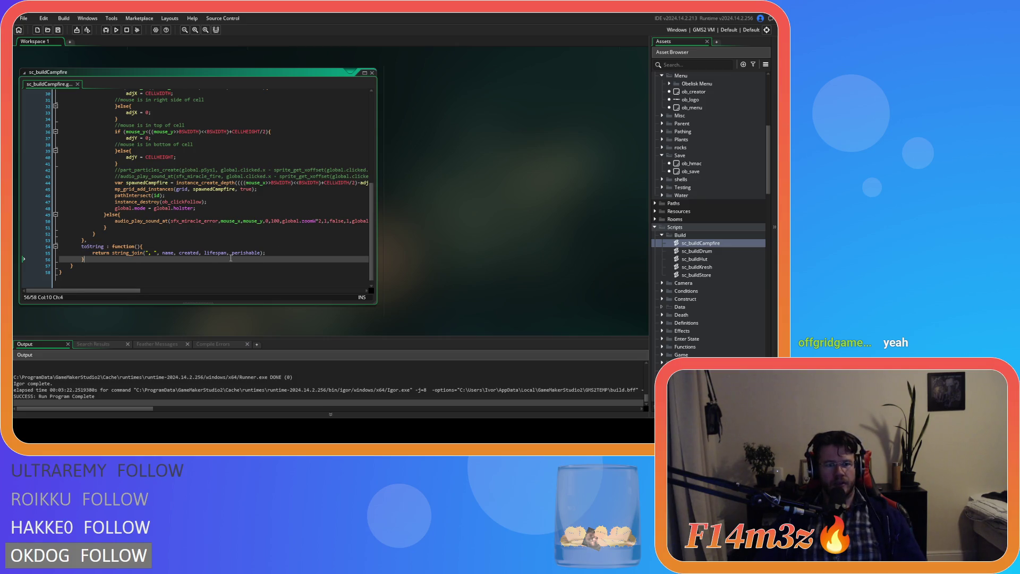
click(146, 254)
click(190, 253)
scroll(253, 268, up, 10)
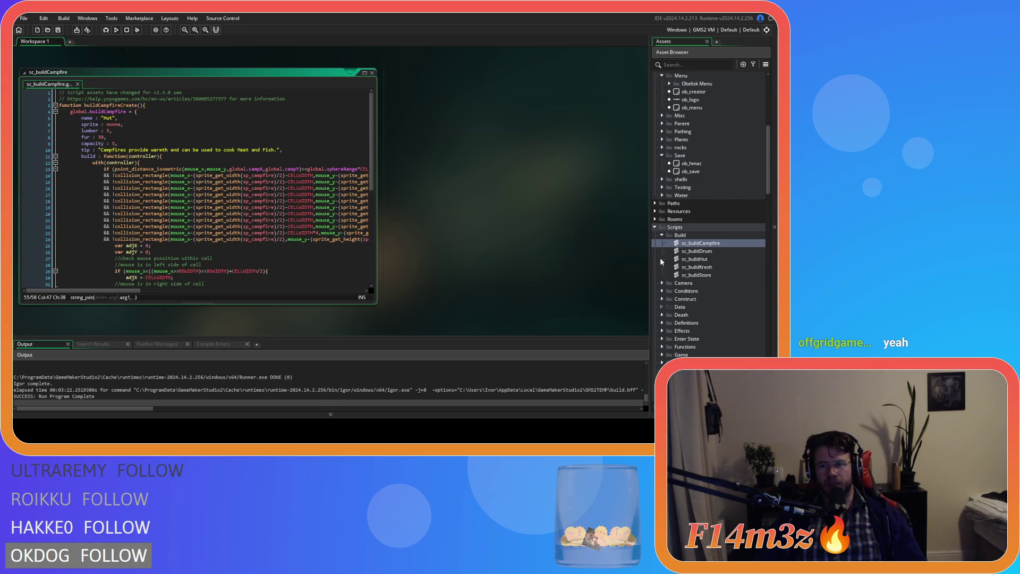
scroll(253, 268, down, 10)
scroll(263, 252, up, 10)
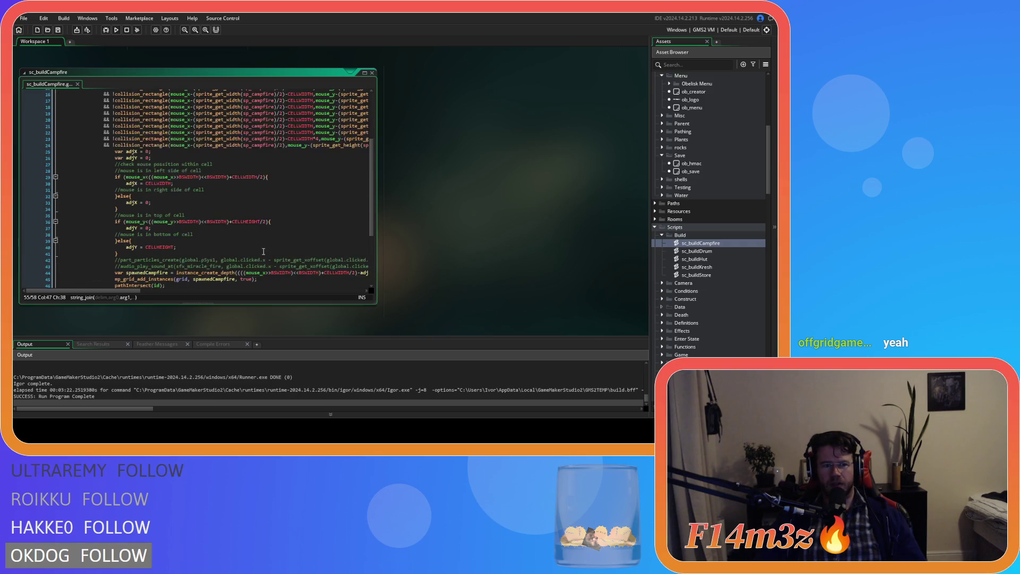
- Delete created, lifespan and perishable from string_join so toString returns only name
double_click(725, 245)
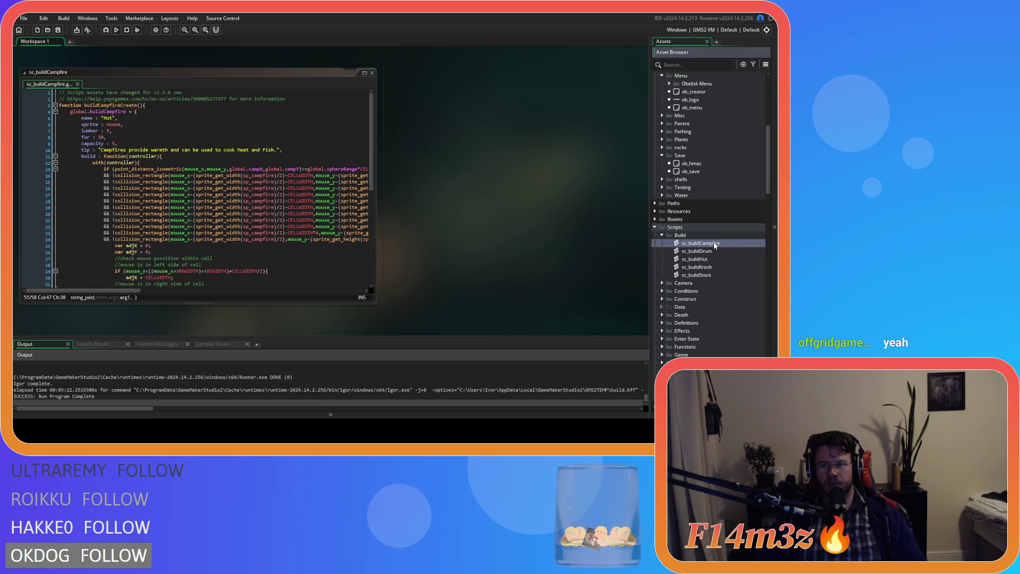
scroll(121, 147, down, 10)
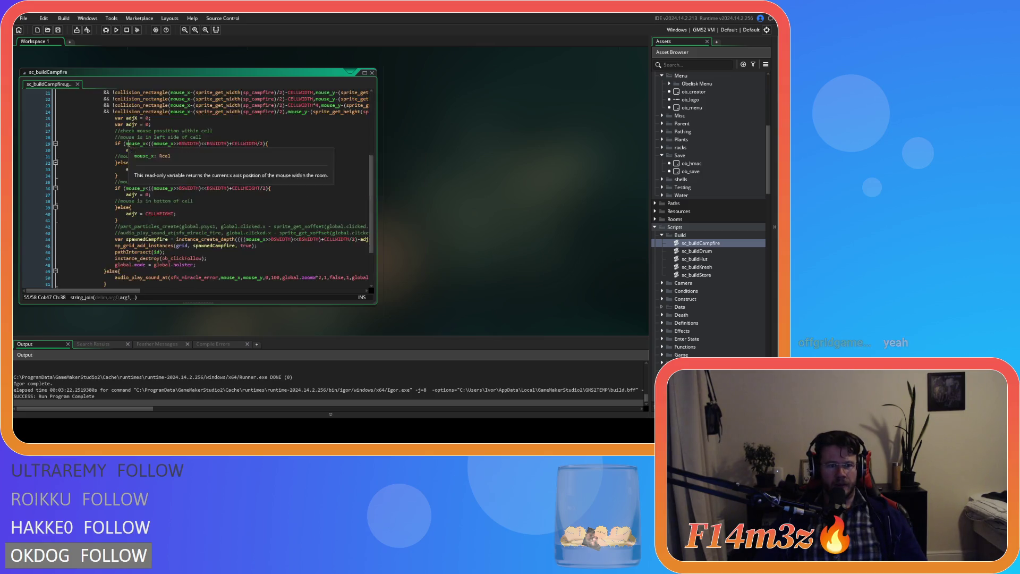
mouse_move(187, 249)
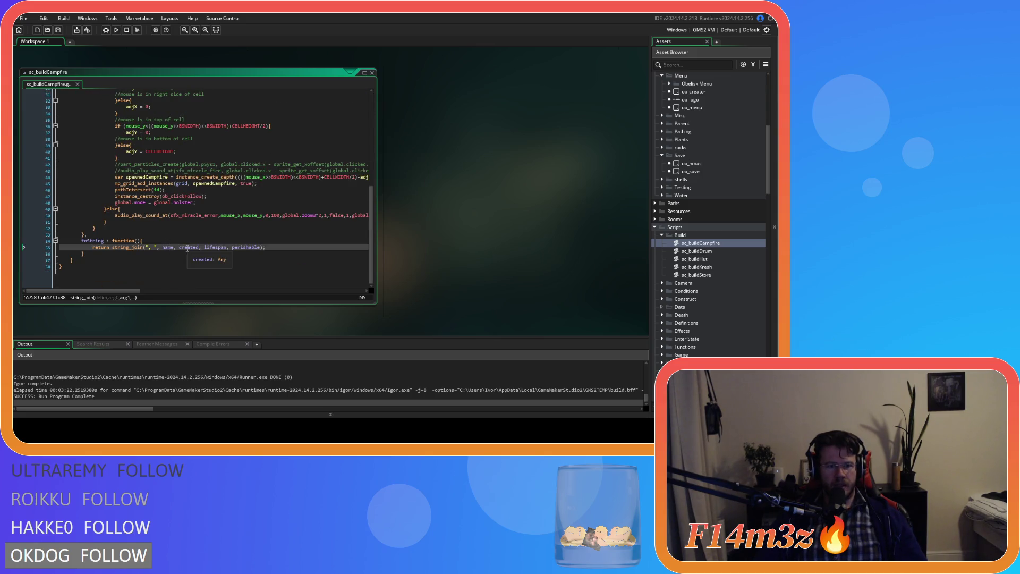
drag(176, 248, 230, 259)
key(BackSpace)
text();)
key(Left)
key(Left)
key(BackSpace)
key(BackSpace)
click(205, 254)
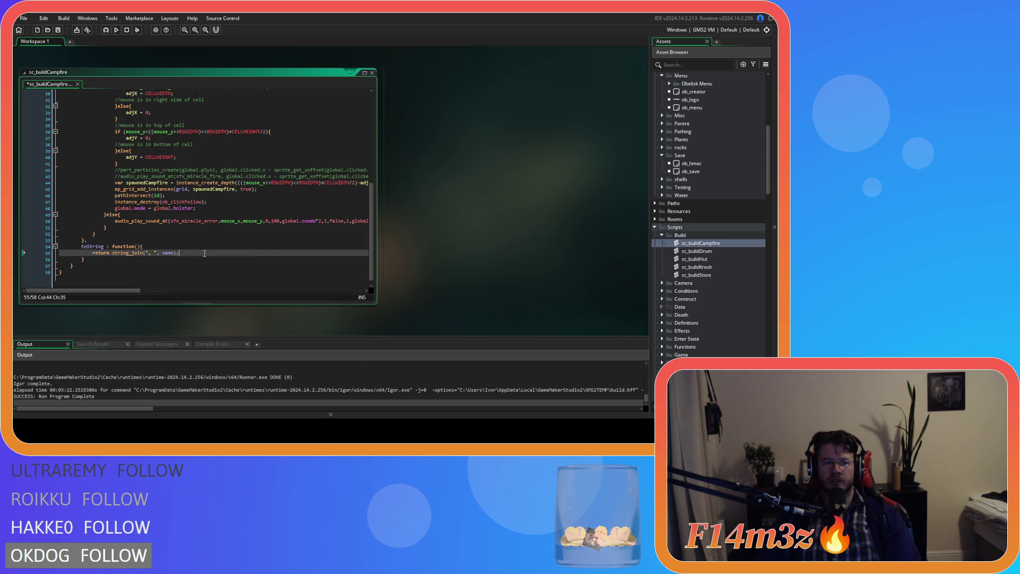
drag(204, 254, 92, 257)
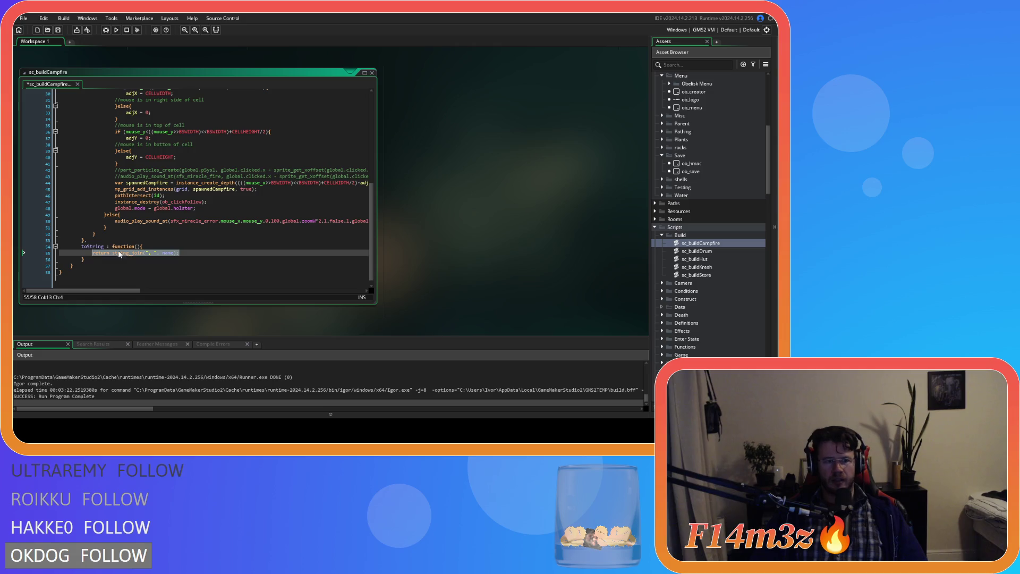
- Cut toString's string_join down to name in sc_buildDrum (saved) and sc_buildHut
double_click(722, 257)
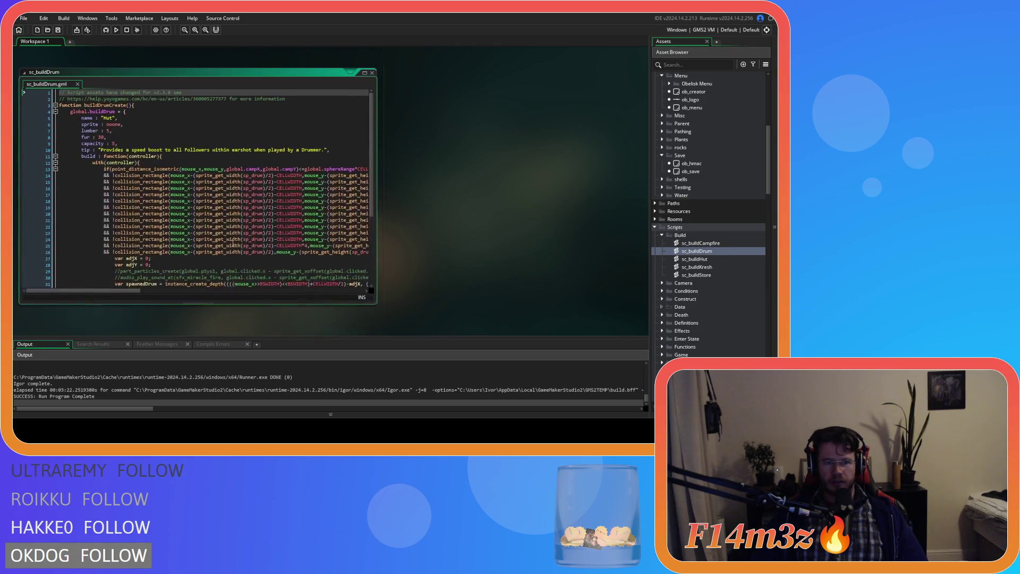
scroll(218, 237, down, 5)
scroll(270, 246, up, 1)
drag(264, 253, 177, 253)
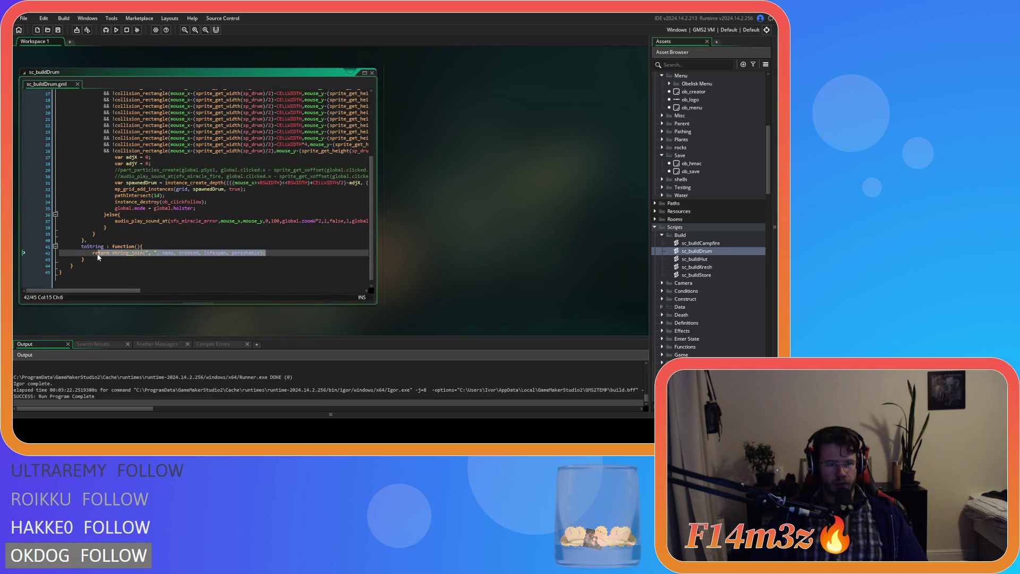
key(BackSpace)
key(ctrl+s)
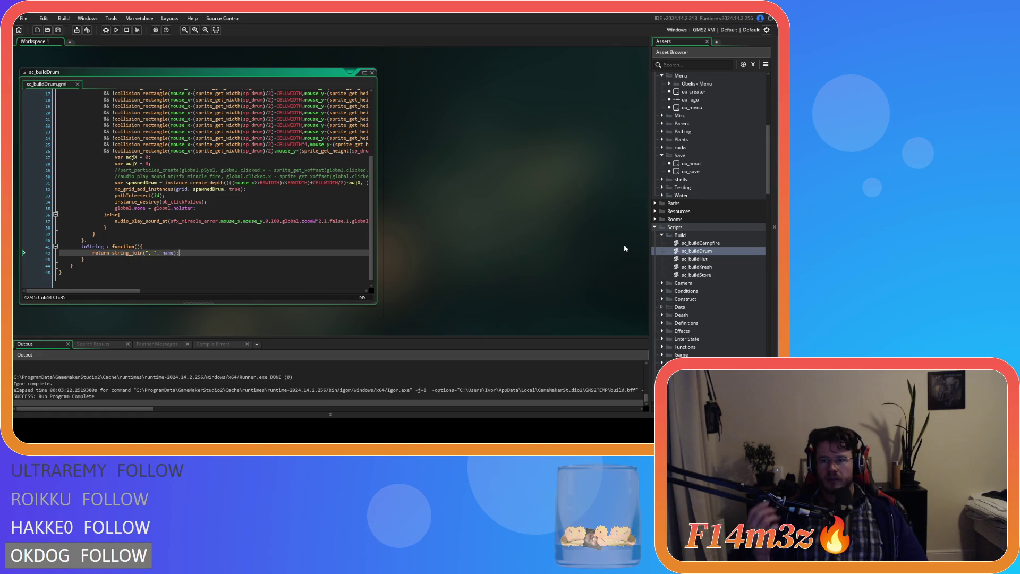
double_click(695, 259)
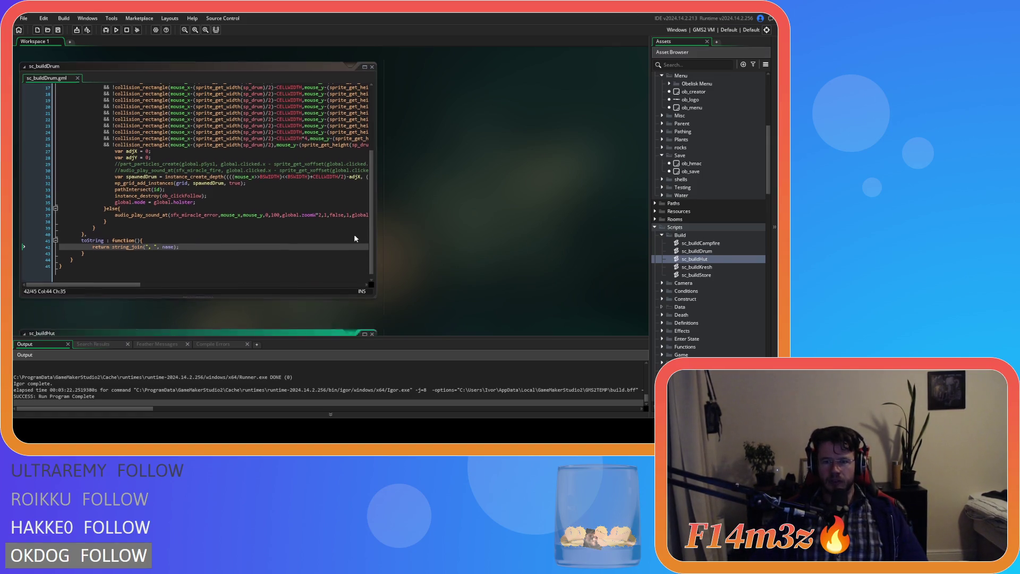
scroll(197, 216, down, 10)
scroll(197, 216, down, 10)
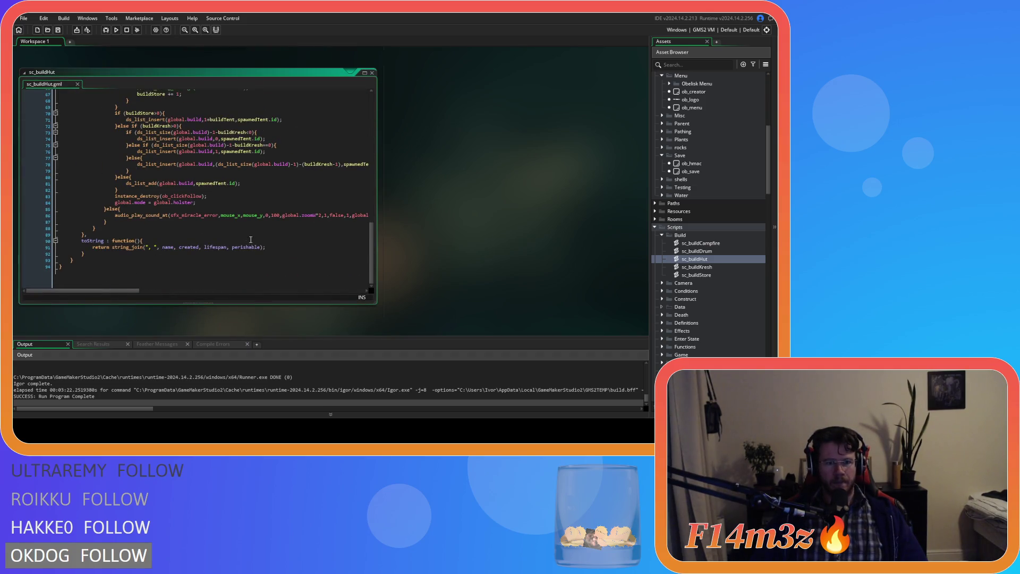
scroll(249, 239, up, 1)
drag(261, 253, 174, 253)
key(BackSpace)
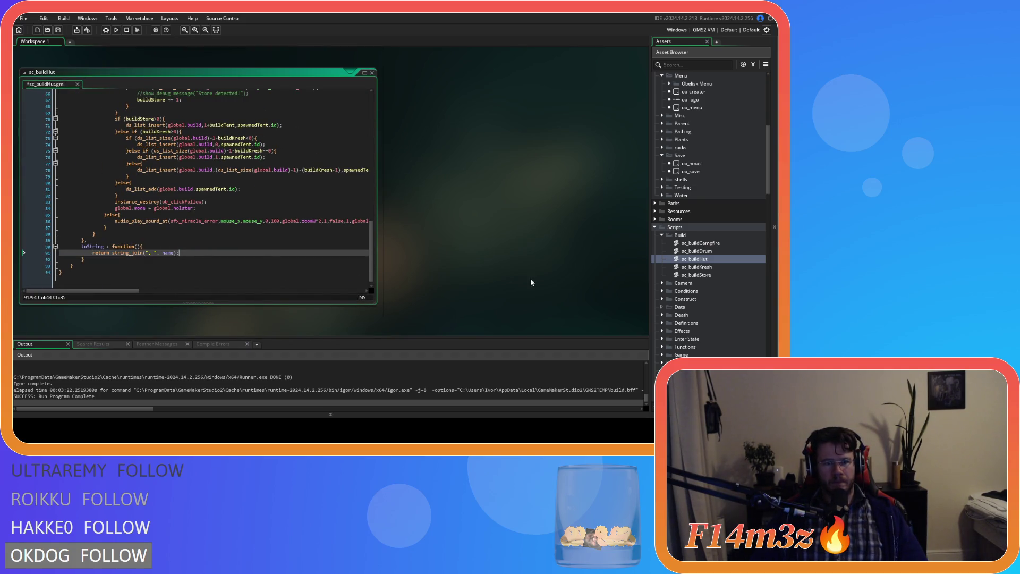
- Cut toString's string_join down to name in sc_buildKresh and sc_buildStore
double_click(708, 266)
scroll(221, 258, down, 12)
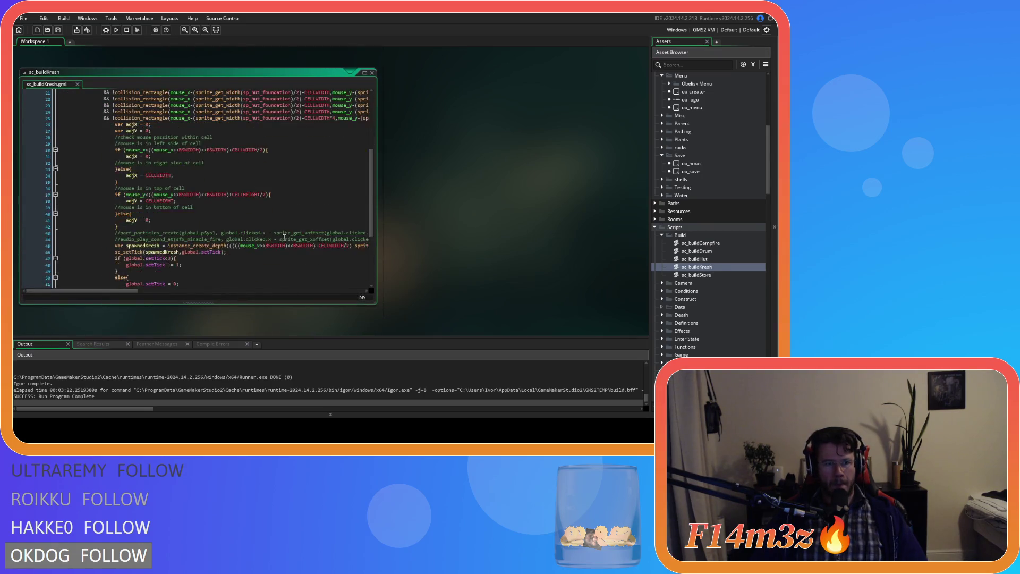
scroll(274, 247, up, 1)
drag(266, 253, 174, 253)
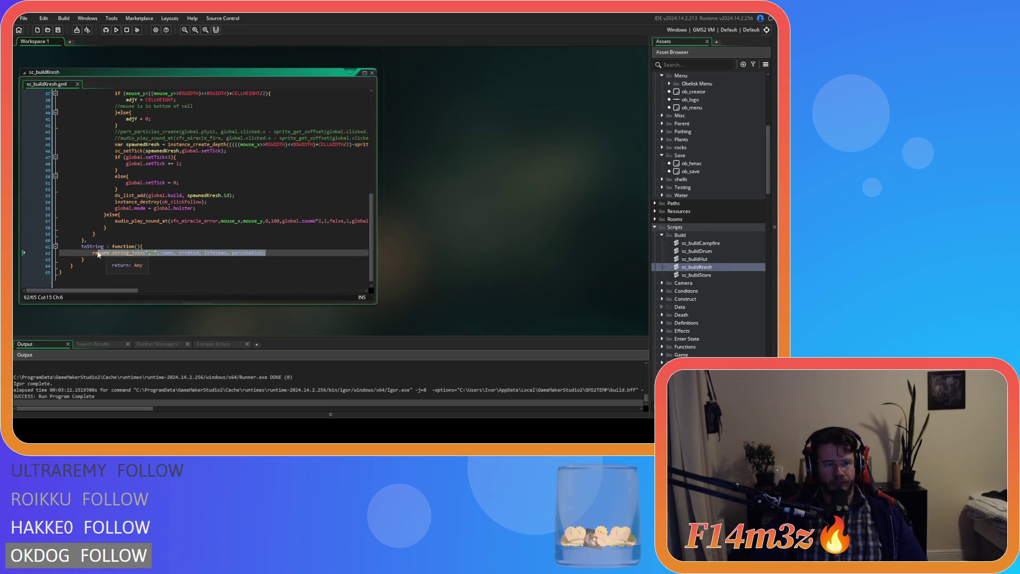
key(BackSpace)
double_click(704, 275)
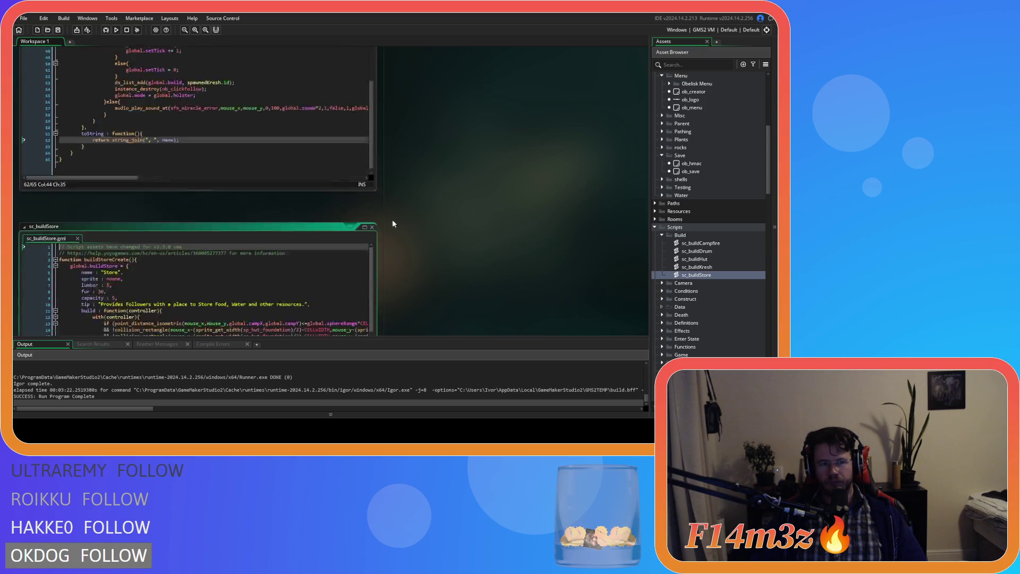
scroll(198, 229, down, 13)
scroll(279, 250, up, 1)
drag(265, 253, 174, 253)
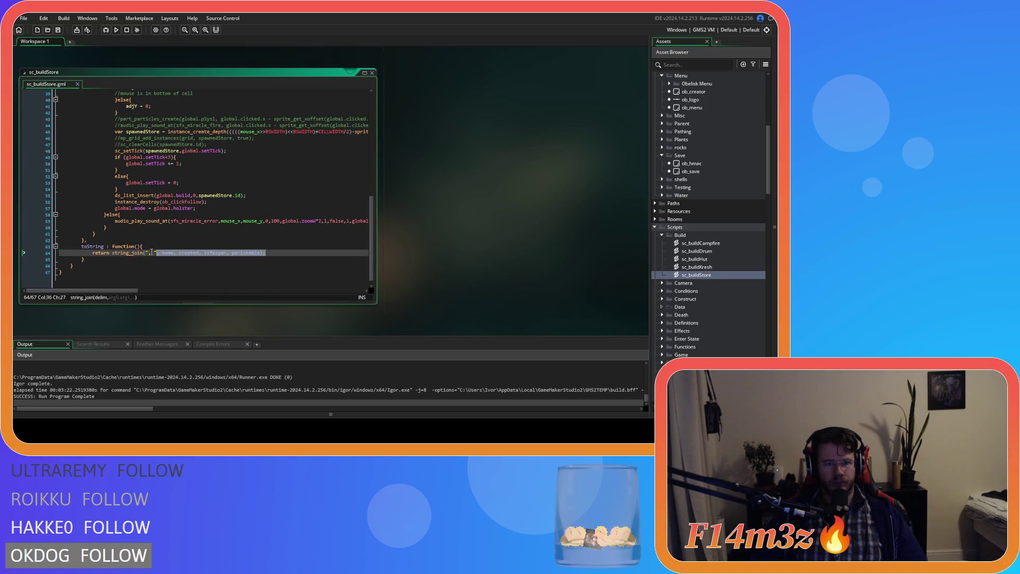
key(BackSpace)
scroll(735, 279, down, 10)
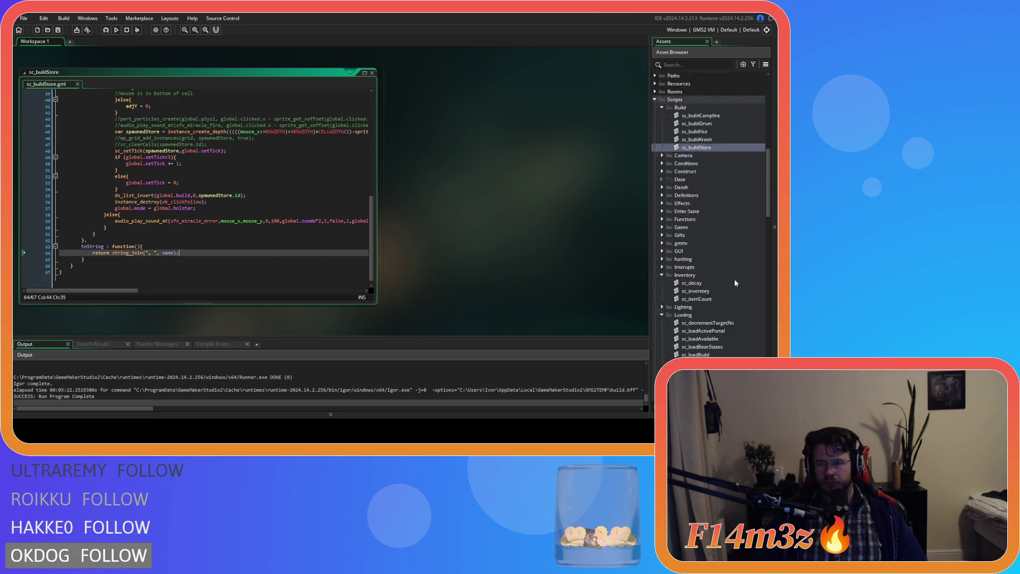
scroll(733, 281, down, 10)
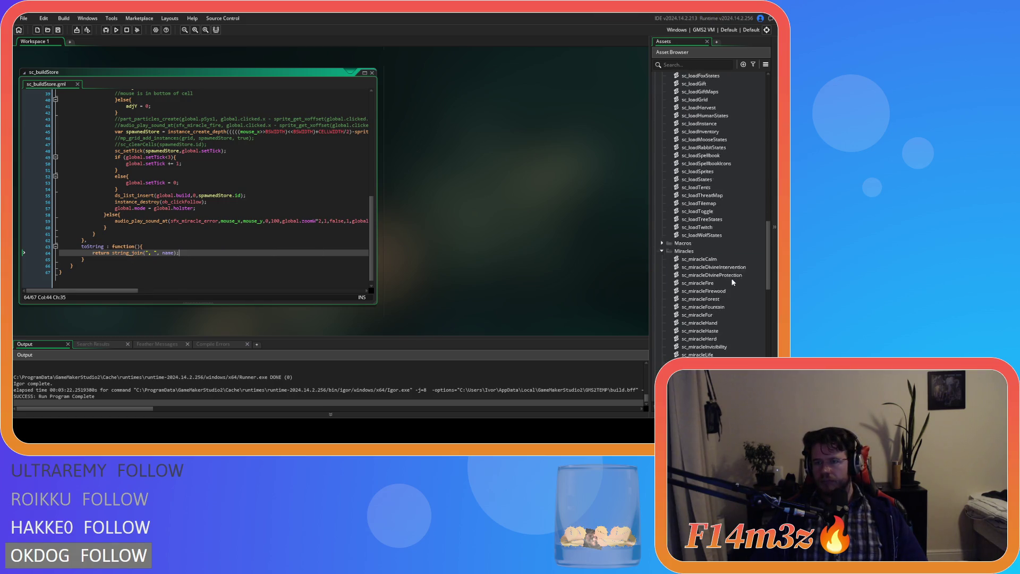
double_click(700, 164)
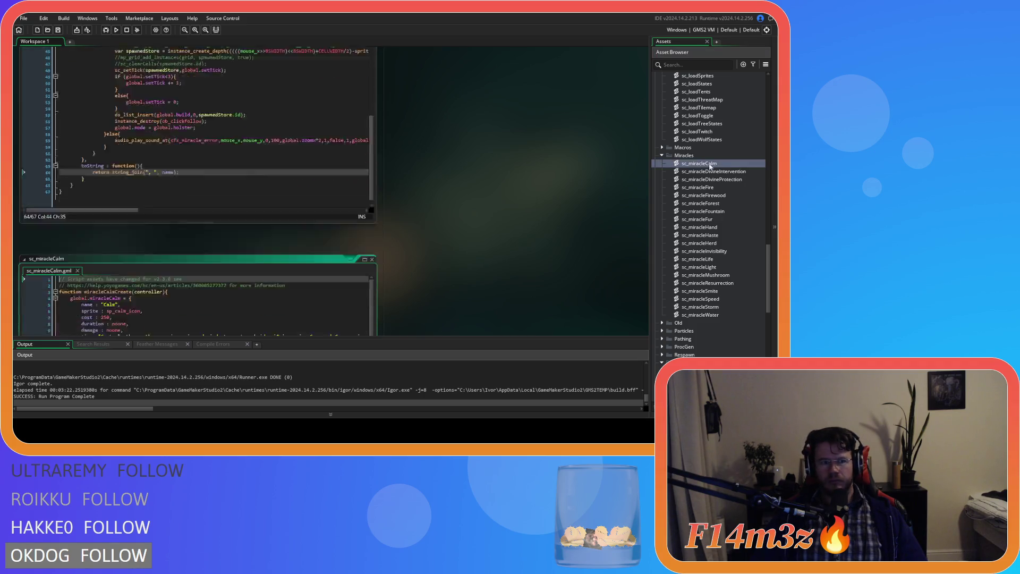
- Trim toString to just name in sc_miracleCalm and rewrite sc_miracleDivineIntervention's as string_join(", ", name)
drag(259, 271, 171, 272)
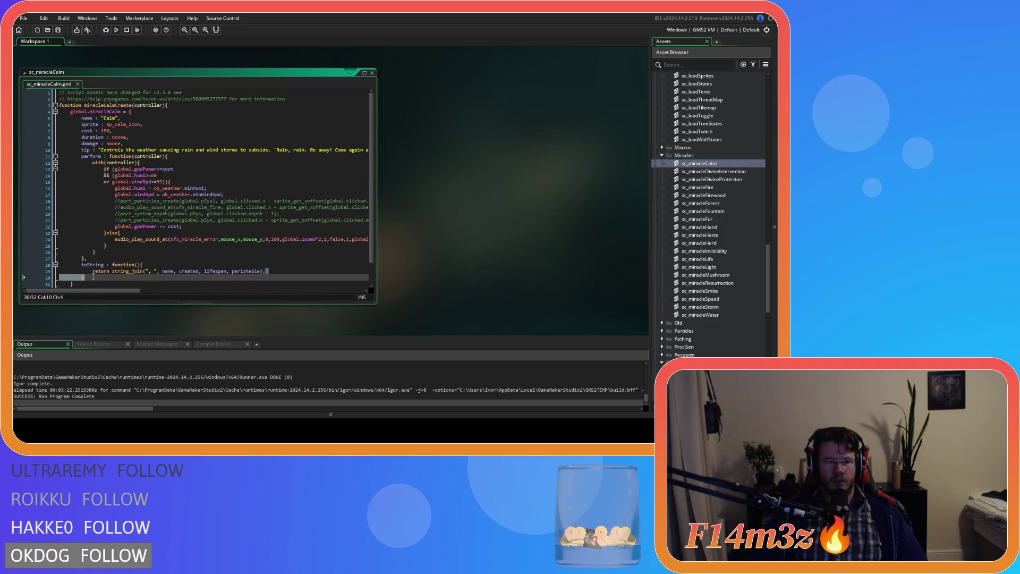
key(BackSpace)
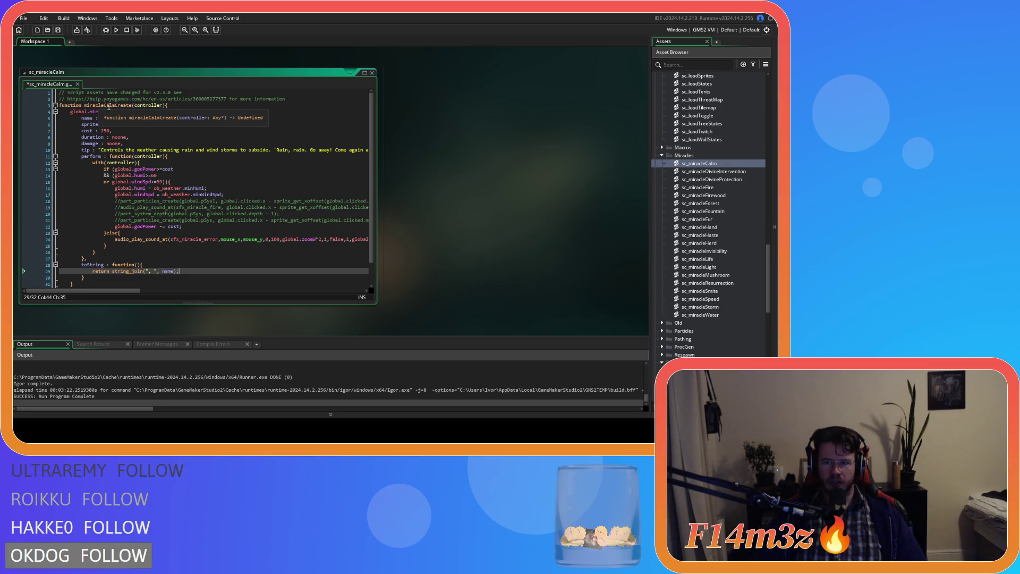
double_click(723, 171)
scroll(226, 232, down, 2)
scroll(226, 233, down, 14)
drag(266, 253, 106, 254)
text(n string_join(", ", name);)
- Remove the extra string_join arguments in sc_miracleDivineProtection and sc_miracleFire, leaving only name
double_click(712, 180)
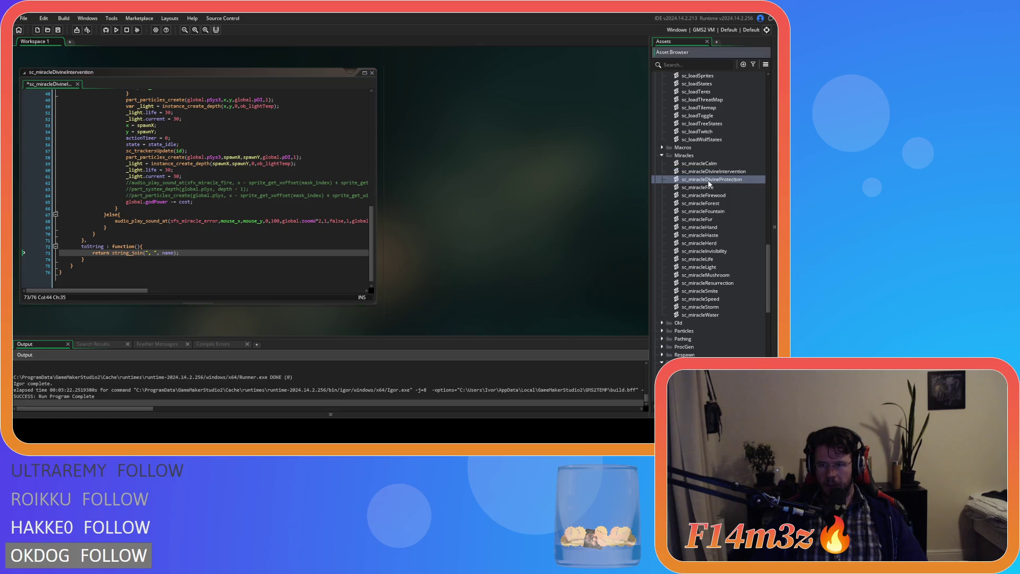
scroll(195, 188, down, 10)
drag(261, 248, 172, 248)
key(BackSpace)
double_click(698, 187)
scroll(240, 206, down, 15)
scroll(240, 206, down, 20)
scroll(234, 207, down, 15)
drag(268, 251, 151, 253)
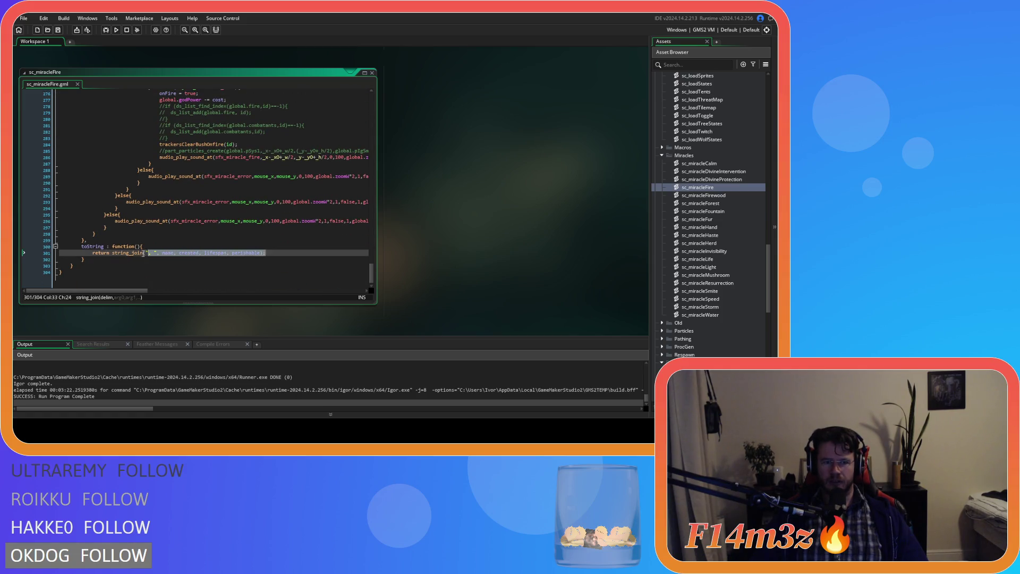
key(Delete)
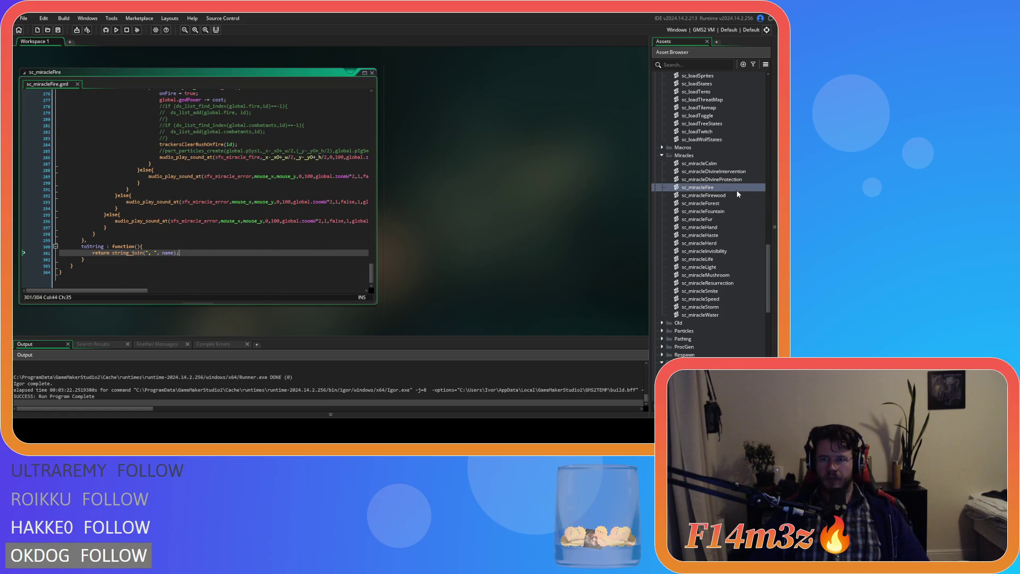
double_click(696, 196)
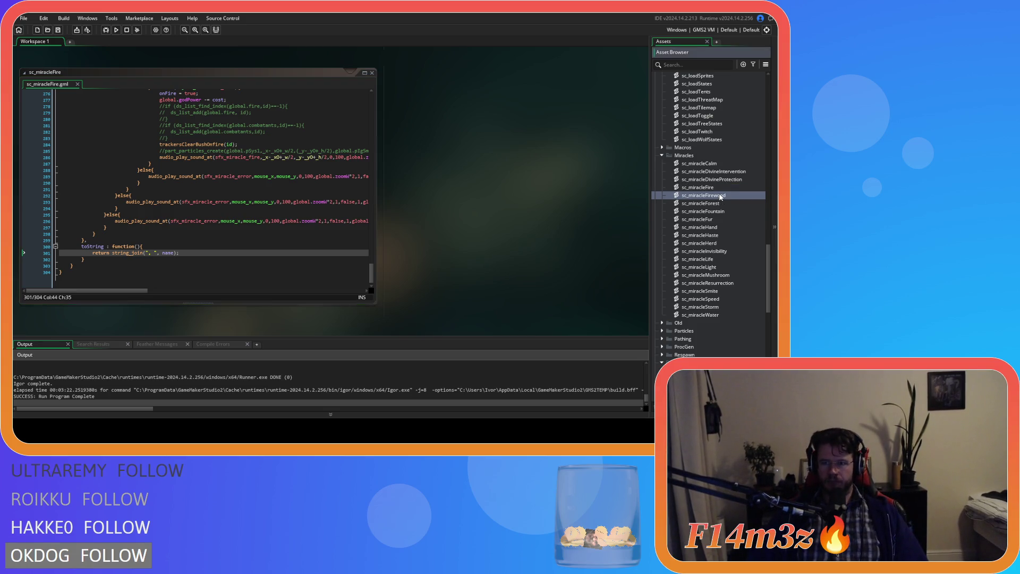
scroll(310, 226, down, 10)
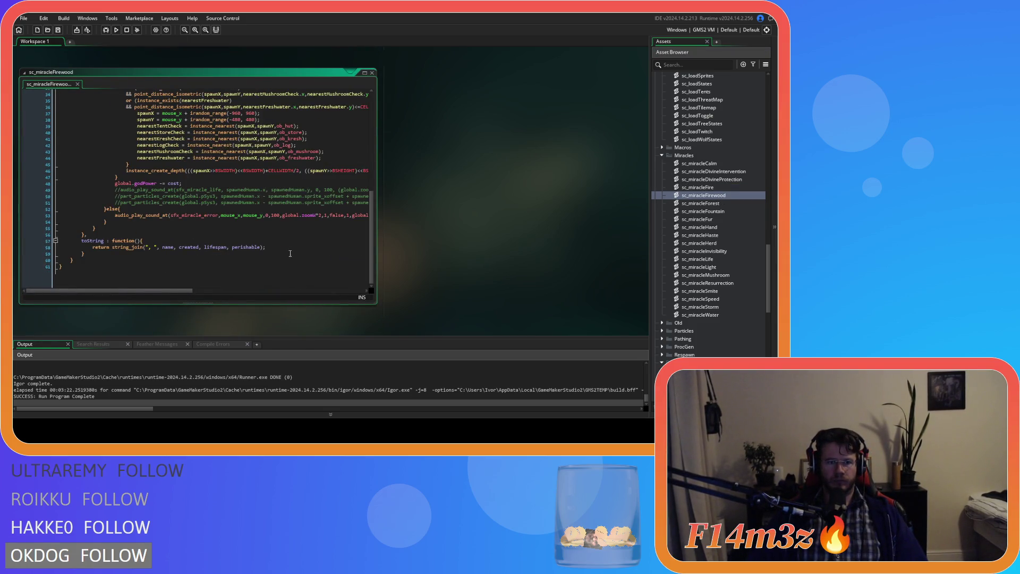
- Delete the extra toString arguments on line 97 of sc_miracleForest, leaving only name
drag(266, 253, 153, 251)
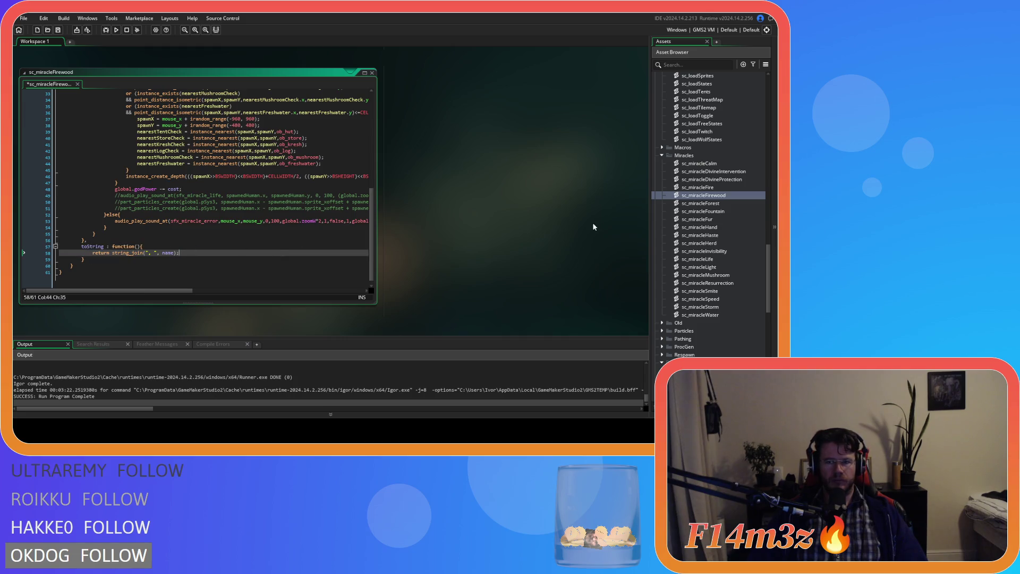
double_click(702, 204)
scroll(266, 258, down, 20)
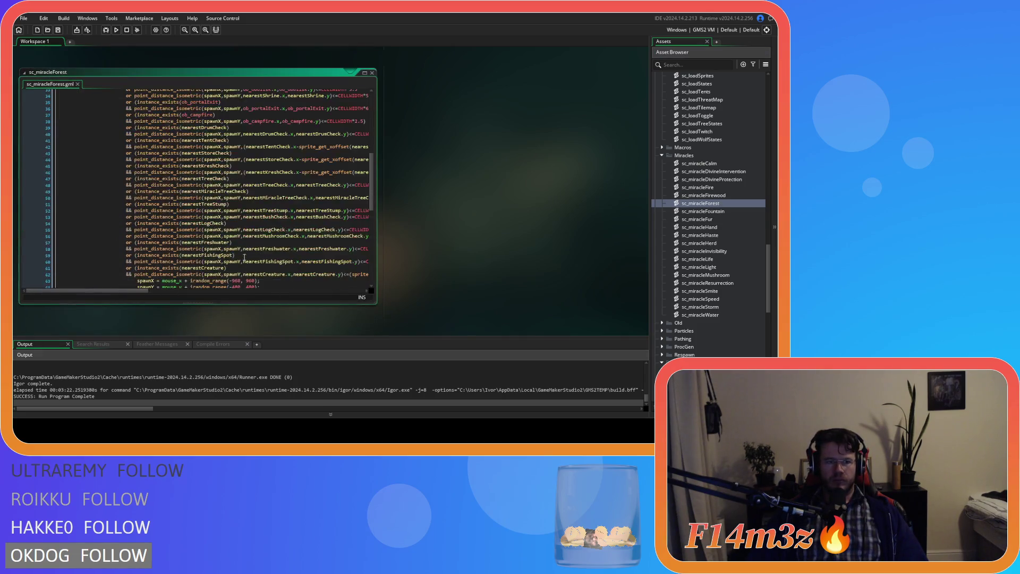
click(279, 248)
drag(260, 253, 176, 253)
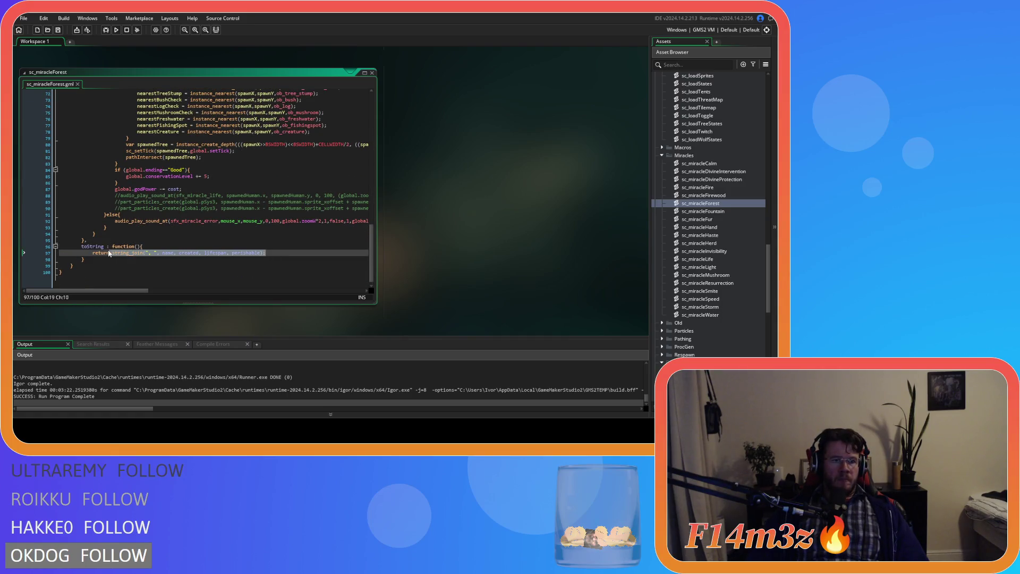
key(BackSpace)
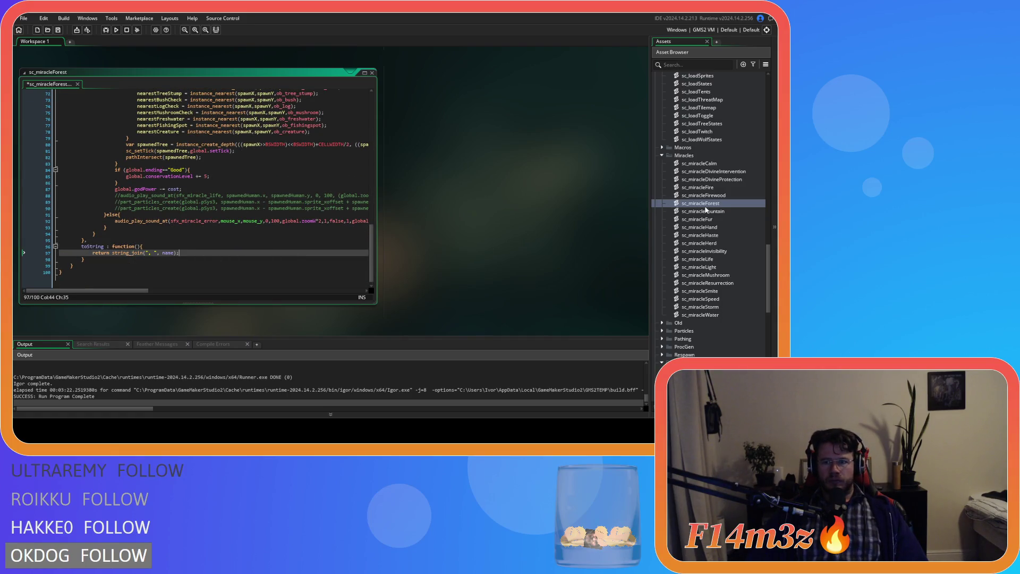
- Select the extra toString arguments in sc_miracleFountain, sc_miracleFur, sc_miracleHand and sc_miracleHaste
double_click(701, 211)
scroll(288, 226, down, 10)
drag(266, 253, 94, 256)
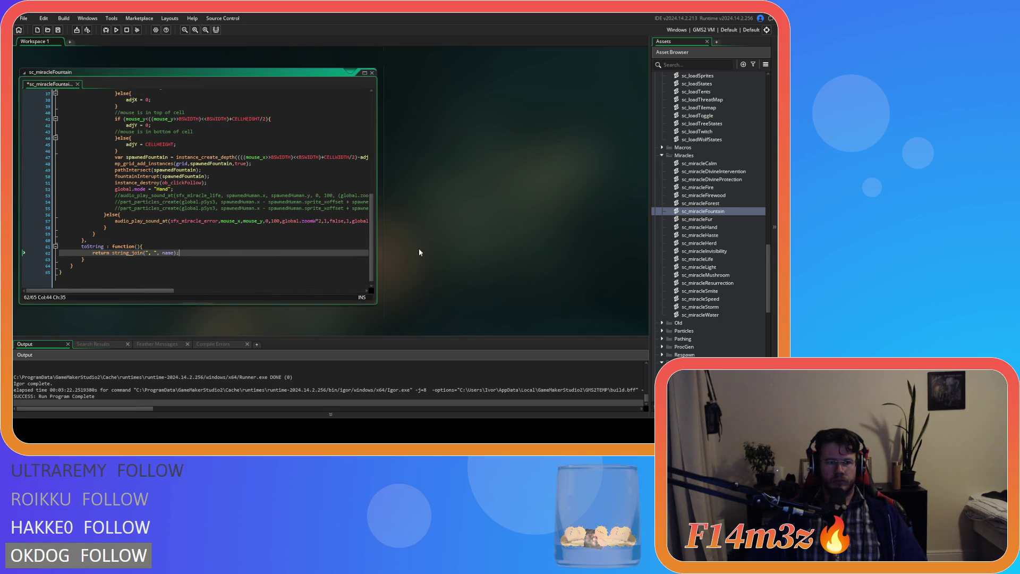
double_click(701, 219)
scroll(296, 257, down, 7)
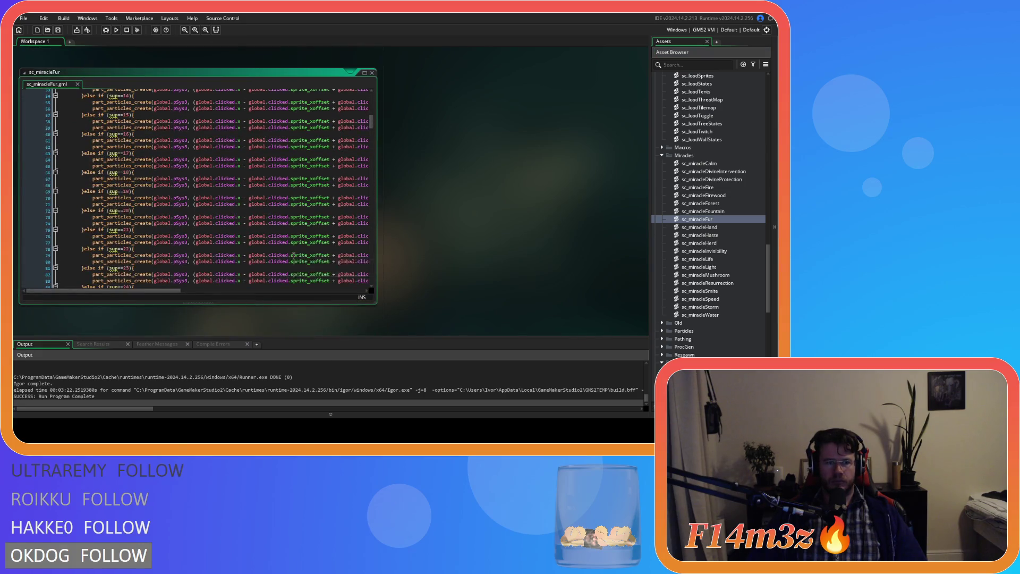
double_click(726, 226)
scroll(298, 255, down, 7)
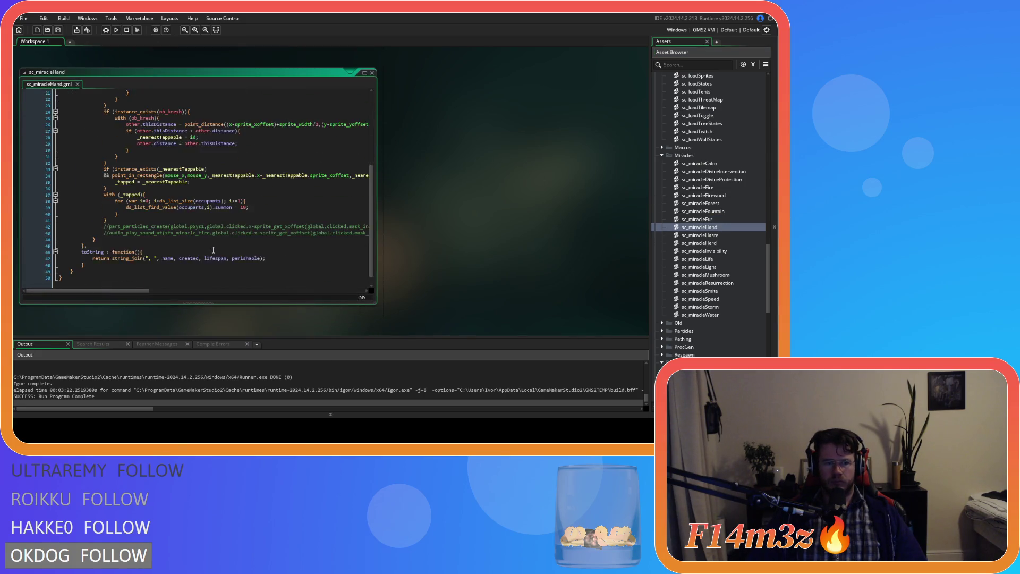
drag(265, 253, 117, 256)
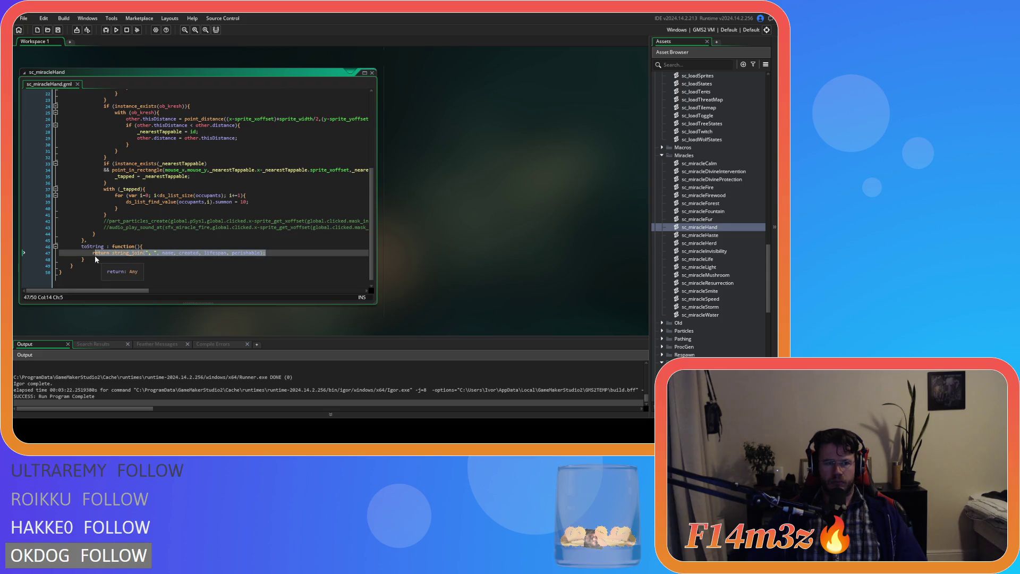
double_click(699, 235)
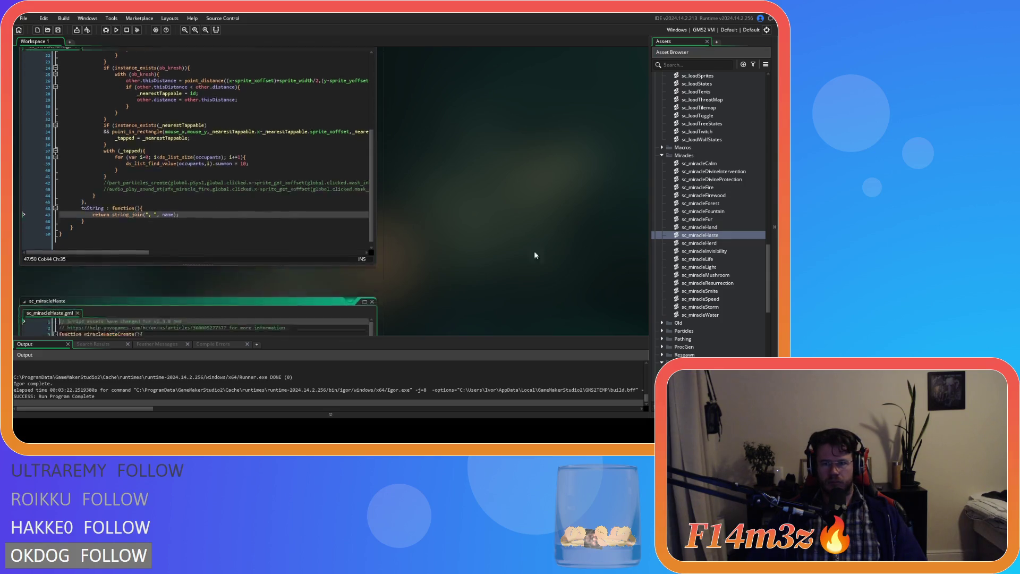
scroll(233, 245, down, 8)
drag(267, 247, 176, 252)
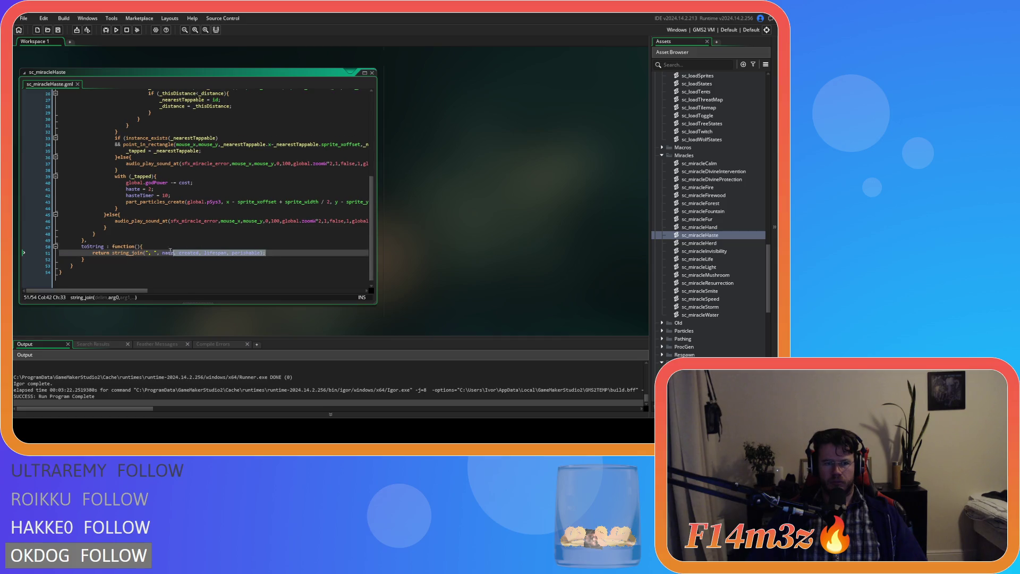
- Replace ', created, lifespan, perishable' with ');' in sc_miracleHerd, sc_miracleInvisibility and sc_miracleLife
double_click(699, 243)
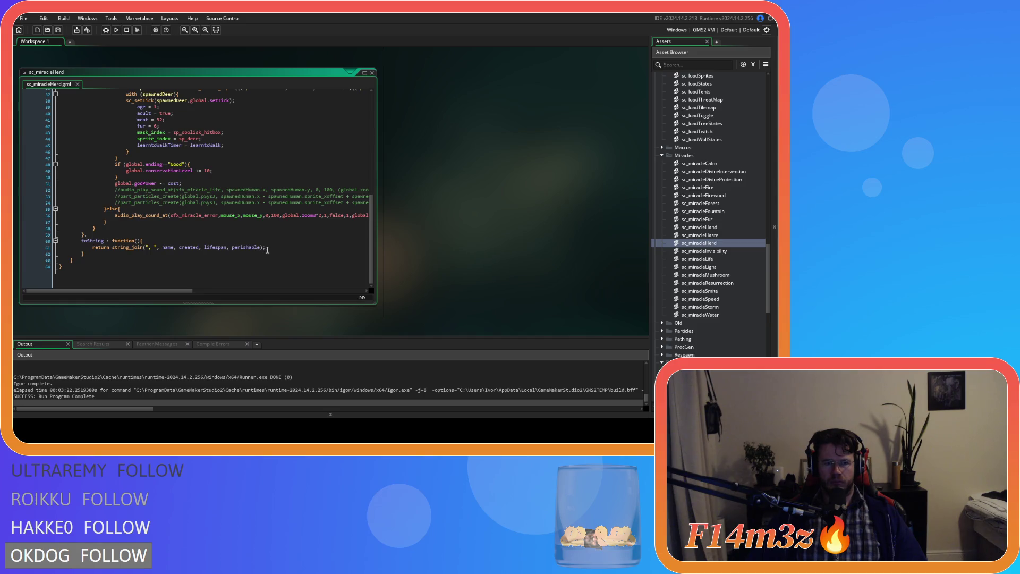
drag(266, 249, 174, 249)
text();)
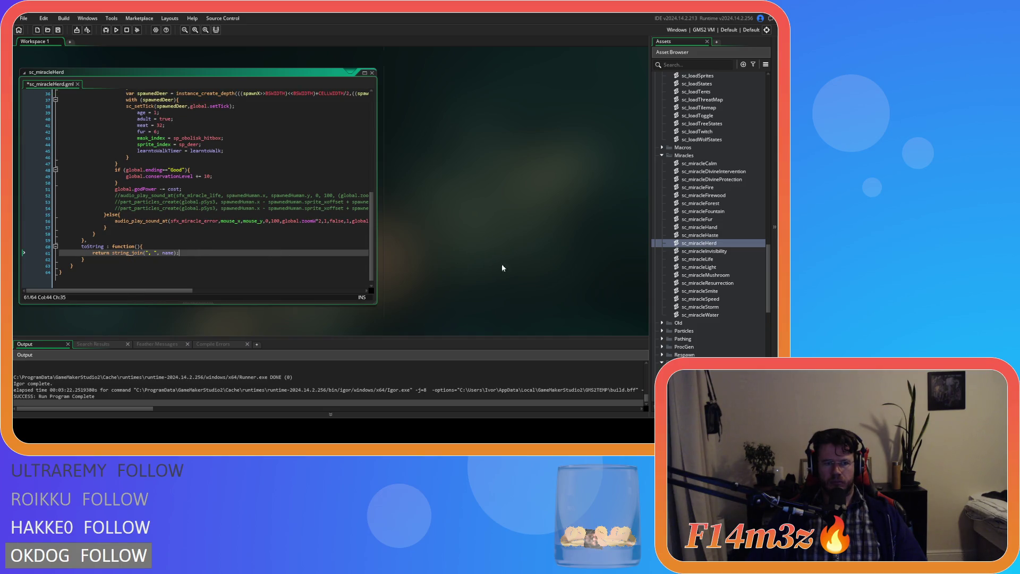
double_click(704, 251)
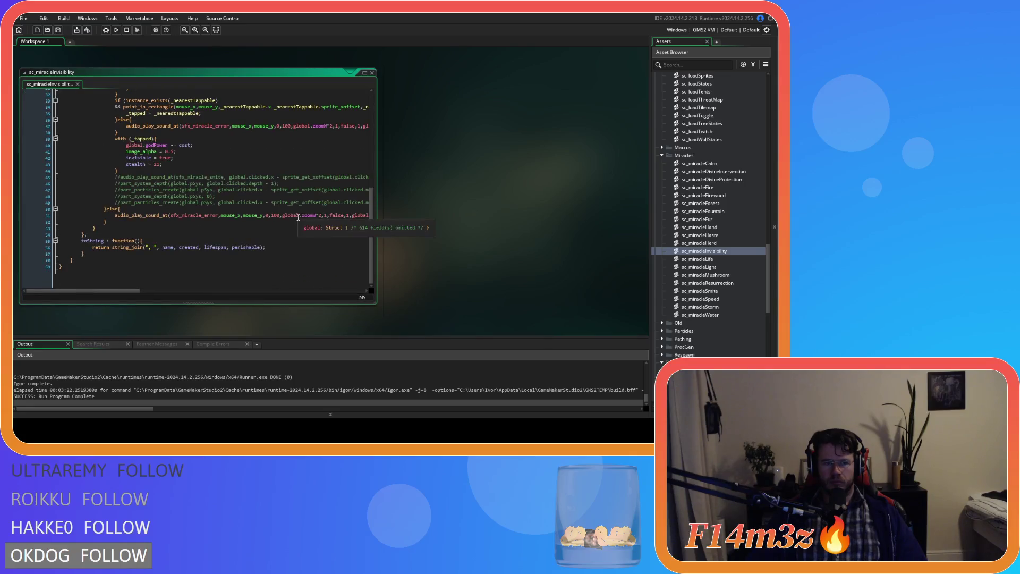
click(195, 260)
drag(267, 253, 173, 253)
text();)
click(711, 259)
double_click(711, 260)
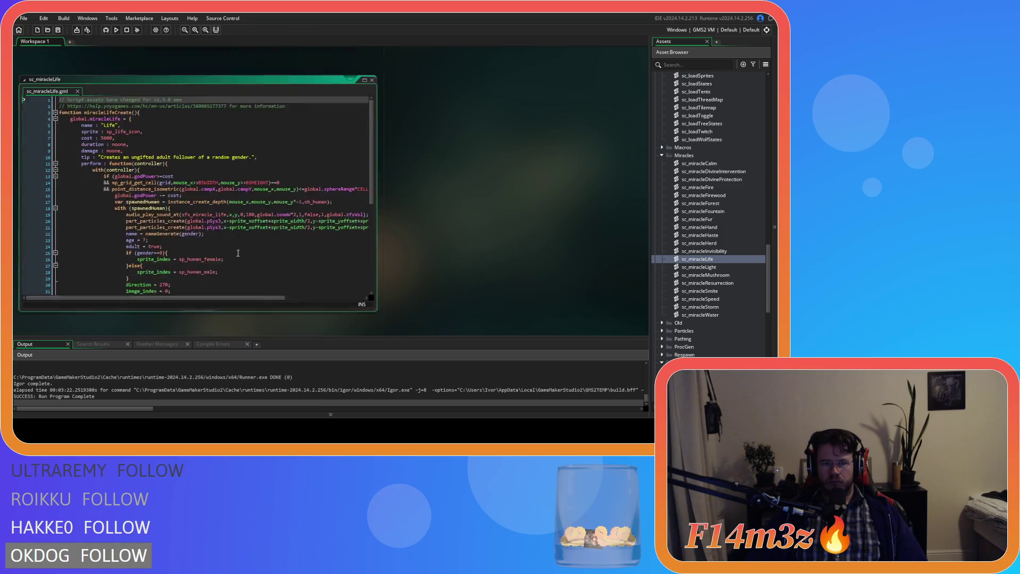
scroll(212, 186, down, 5)
drag(266, 253, 174, 254)
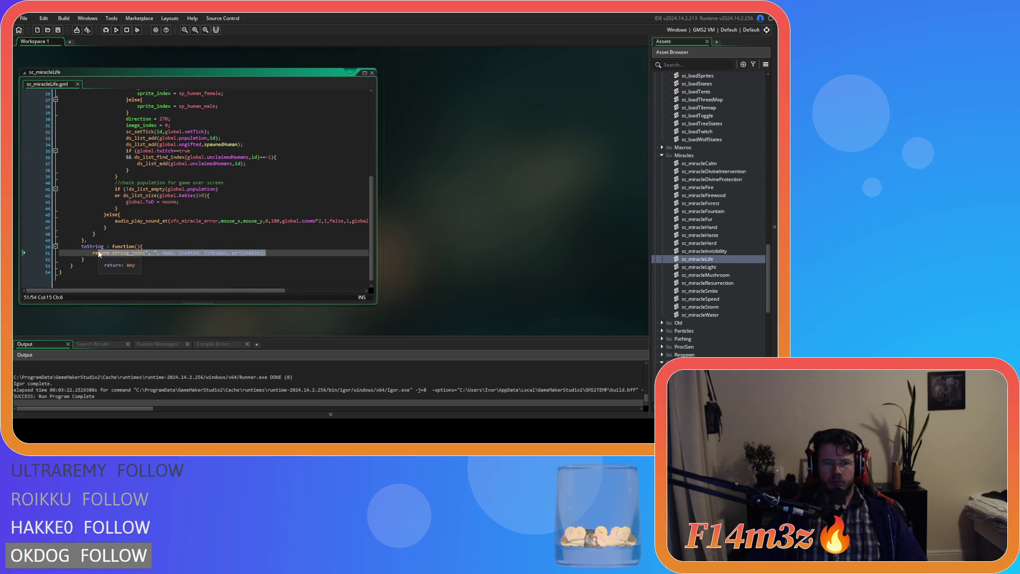
text();)
- Trim toString to return only name in sc_miracleLight (line 22) and sc_miracleMushroom (line 58)
double_click(707, 267)
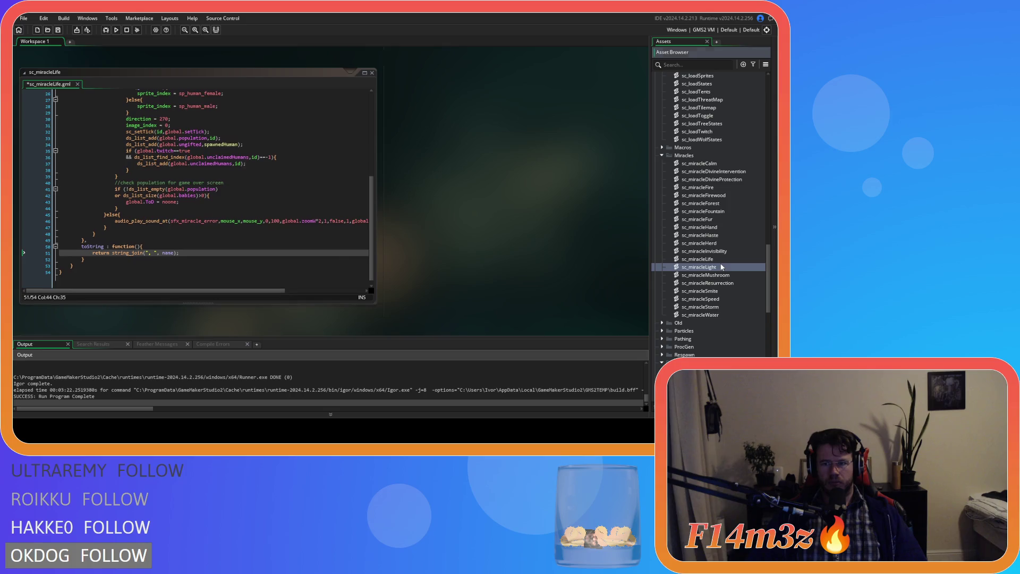
click(267, 203)
drag(267, 203, 173, 202)
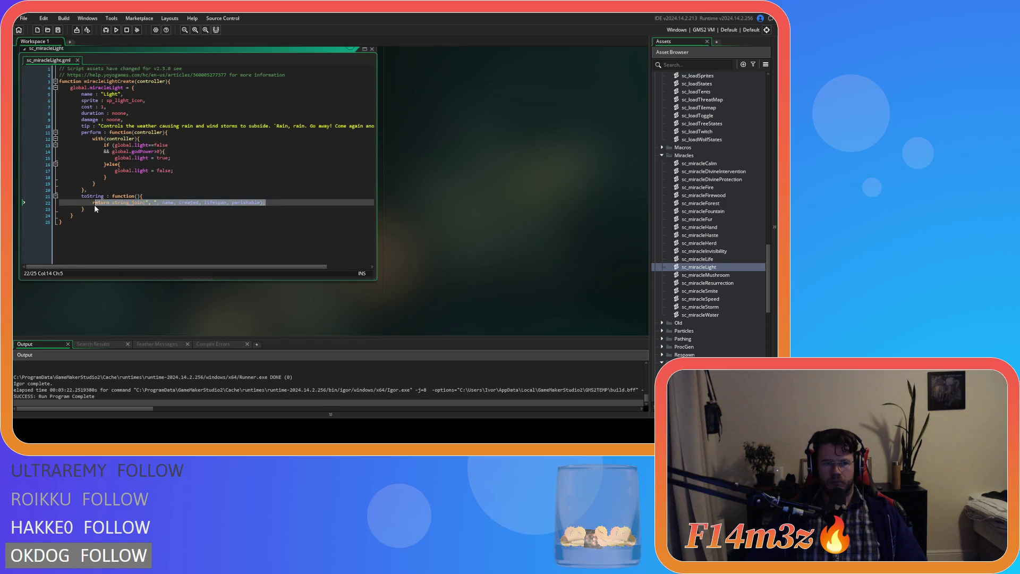
text();)
double_click(707, 275)
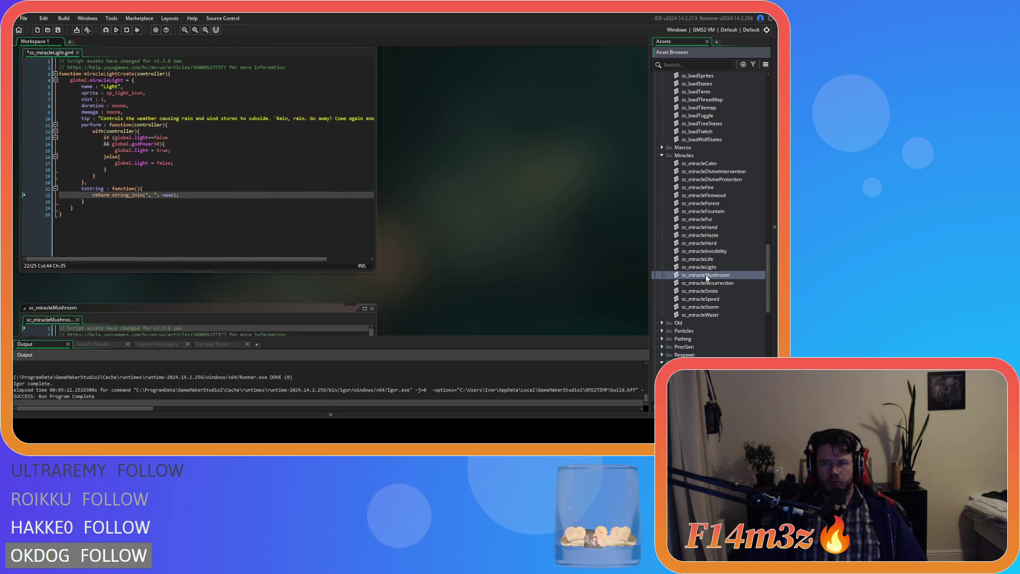
scroll(266, 246, down, 10)
drag(266, 248, 174, 253)
text();)
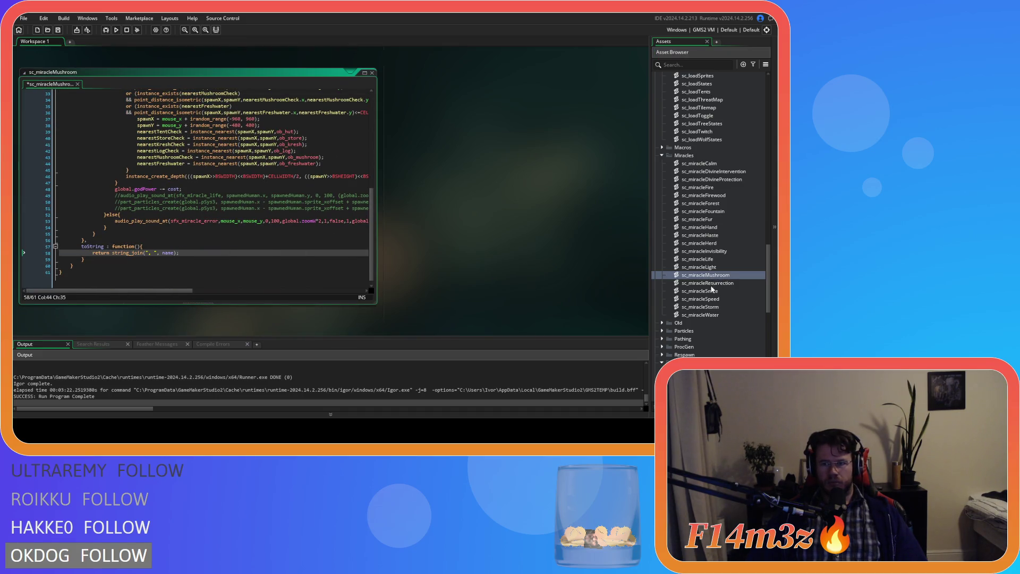
- Trim toString on line 162 of sc_miracleResurrection and select the return on line 93 of sc_miracleSmite
double_click(715, 283)
scroll(233, 231, down, 15)
scroll(233, 231, down, 20)
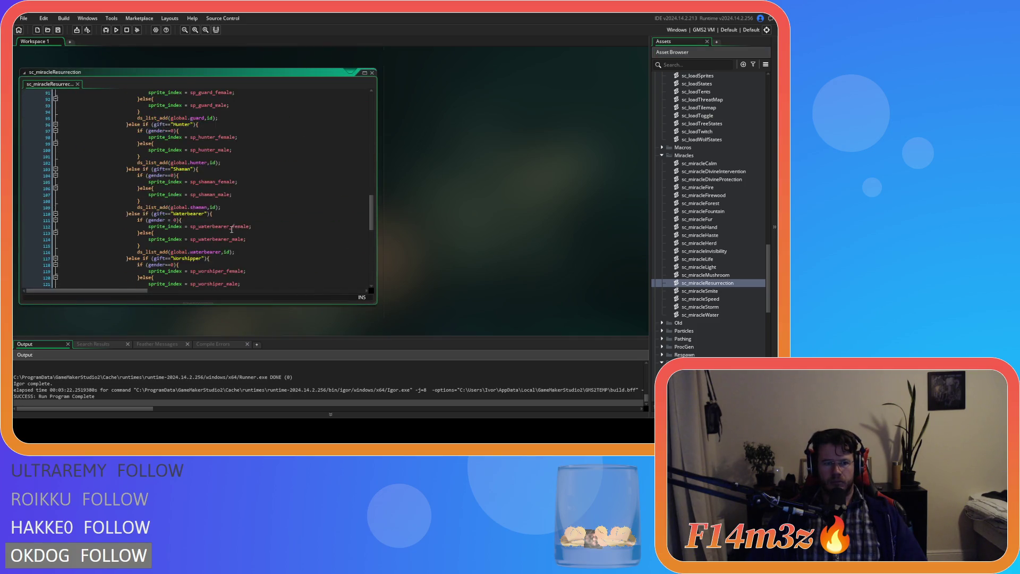
drag(273, 252, 174, 253)
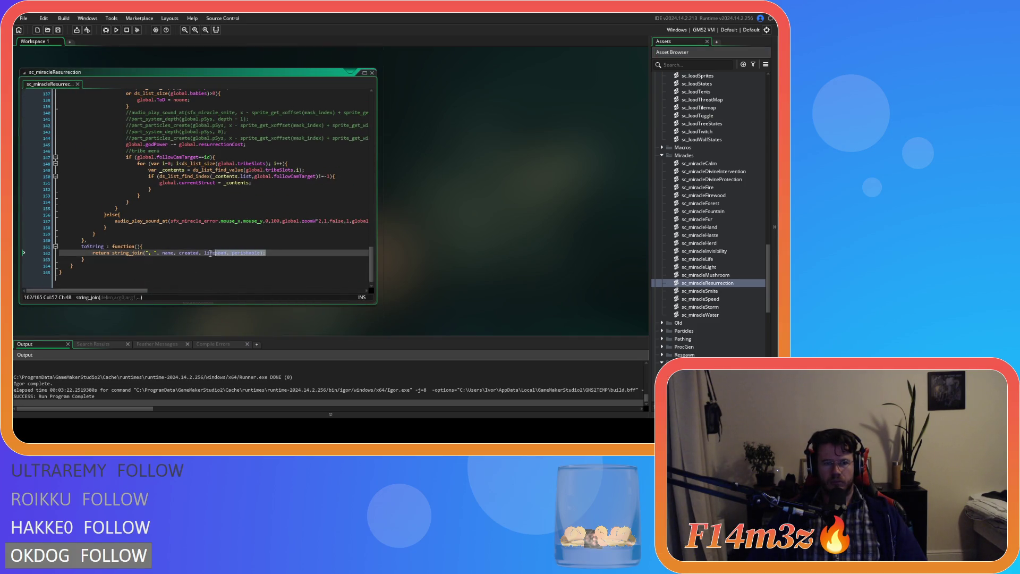
text();)
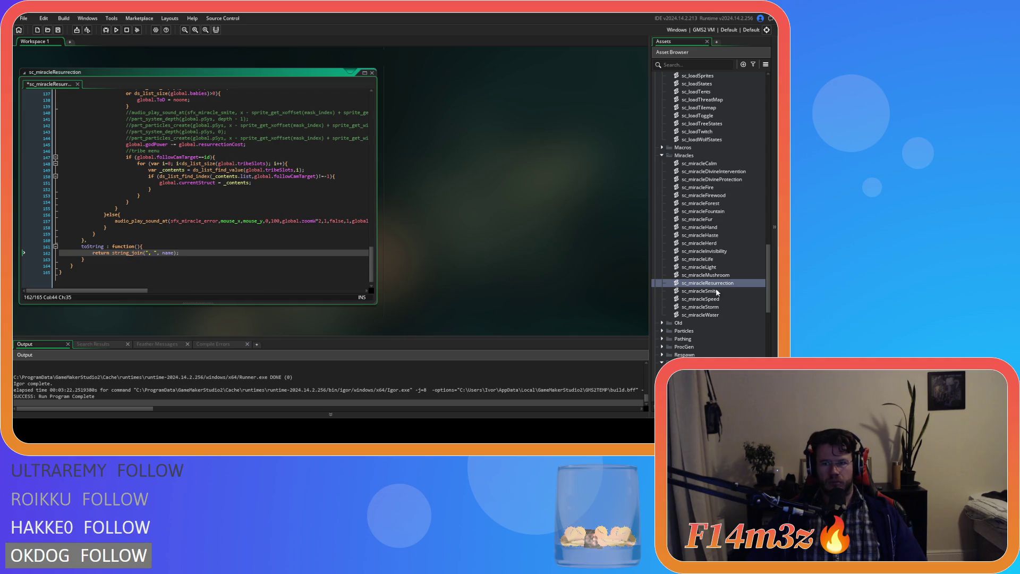
double_click(700, 290)
scroll(247, 246, down, 6)
scroll(247, 246, down, 17)
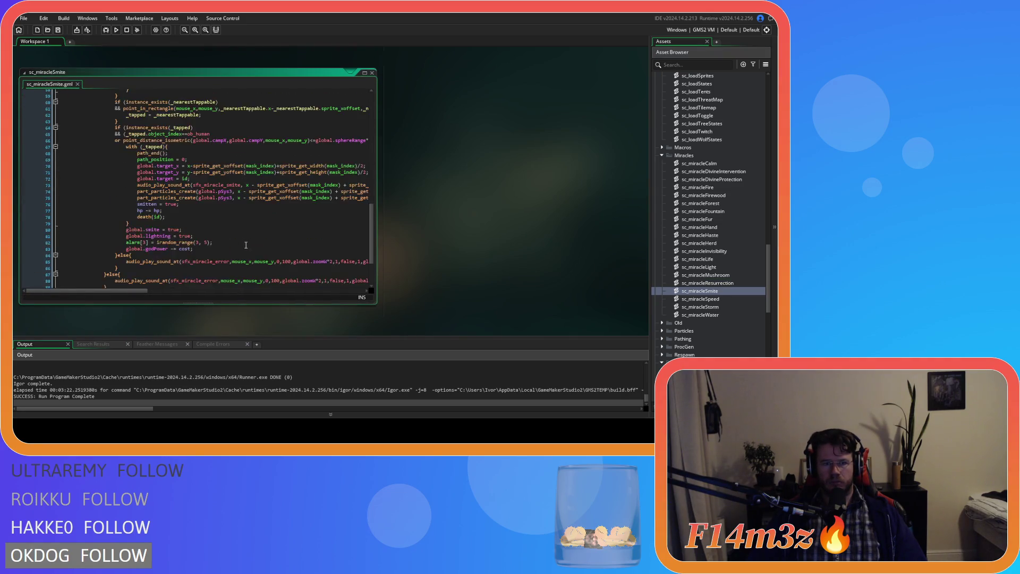
scroll(276, 253, up, 1)
drag(276, 253, 94, 252)
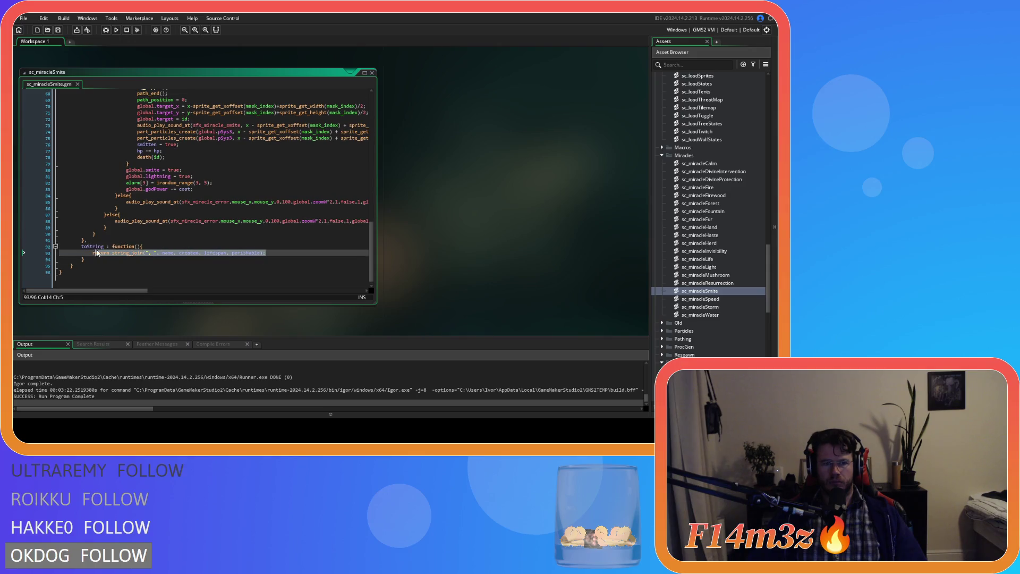
- Paste the name-only toString return into sc_miracleSpeed (line 51) and sc_miracleStorm (line 29)
double_click(701, 299)
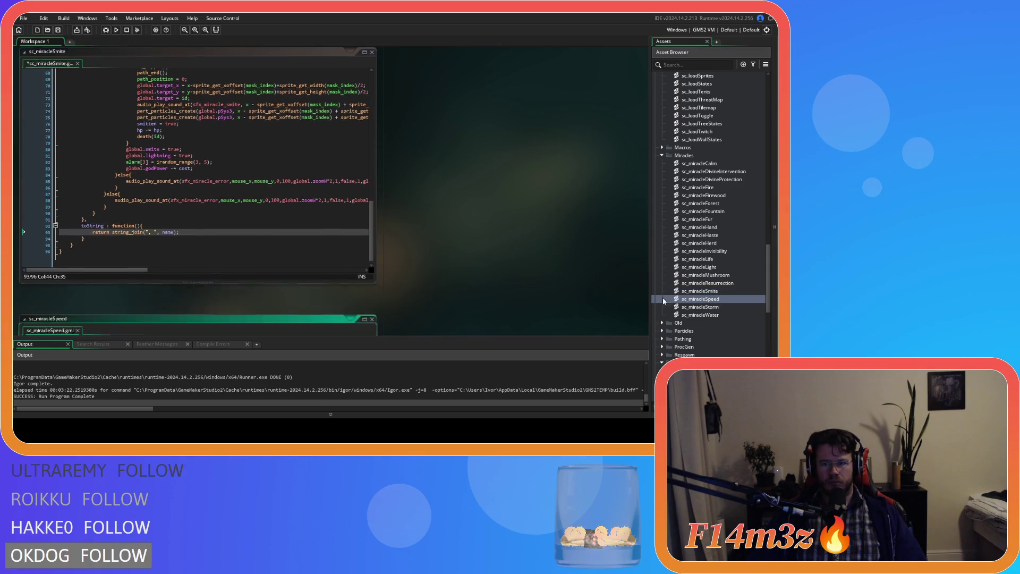
scroll(276, 217, down, 4)
scroll(275, 252, up, 1)
drag(275, 252, 92, 253)
key(ctrl+v)
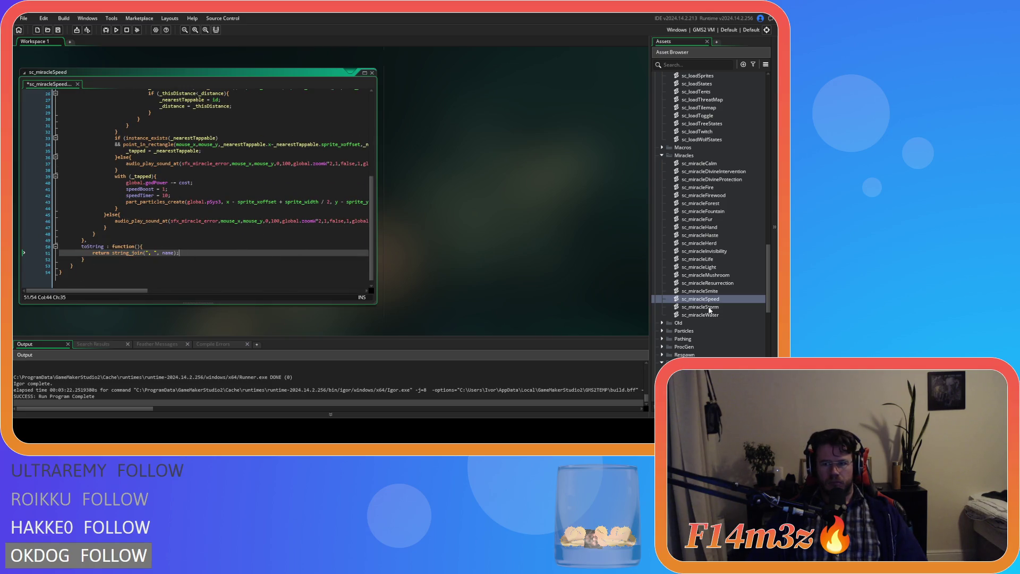
double_click(700, 307)
scroll(273, 252, up, 1)
drag(265, 253, 92, 254)
text(return string_join(", ", name);)
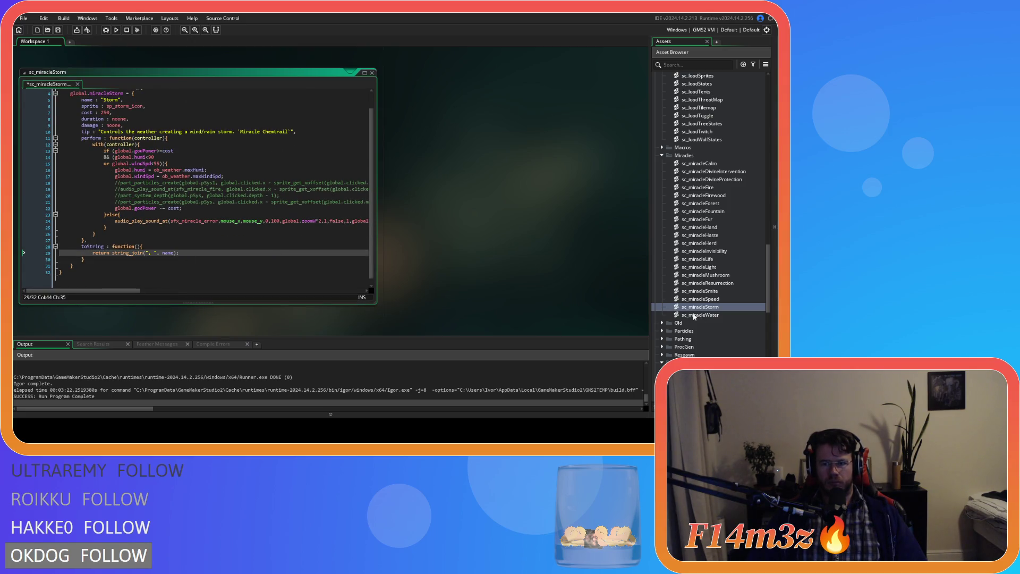
- Trim sc_miracleWater's toString on line 222 to return only name, then save the scripts
double_click(700, 315)
scroll(242, 235, down, 10)
scroll(242, 236, down, 20)
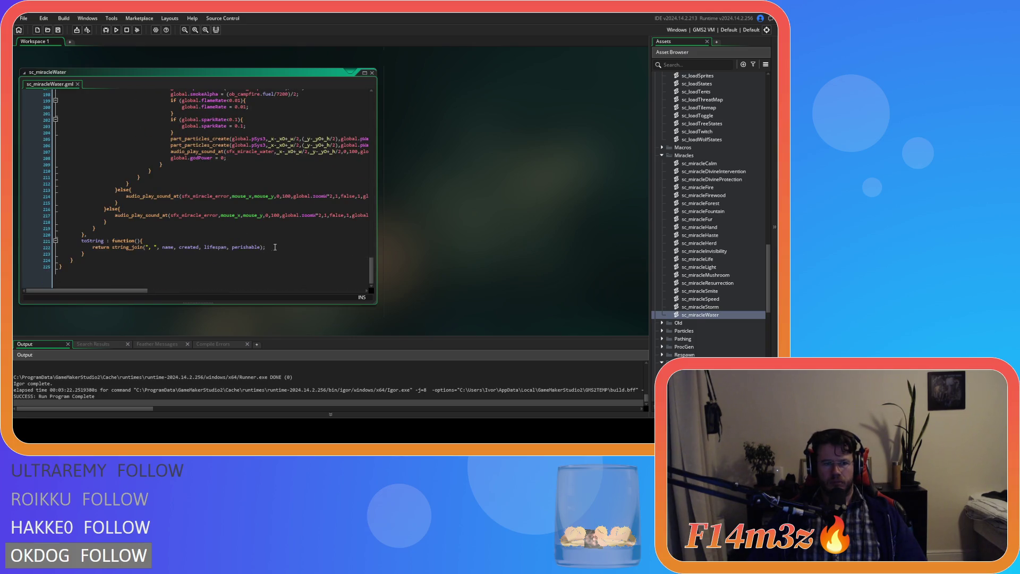
scroll(275, 247, up, 1)
drag(264, 253, 174, 254)
key(BackSpace)
key(ctrl+s)
right_click(427, 202)
- Close all script windows with Windows > Close All and scroll the Asset Browser up to Scripts
mouse_move(446, 213)
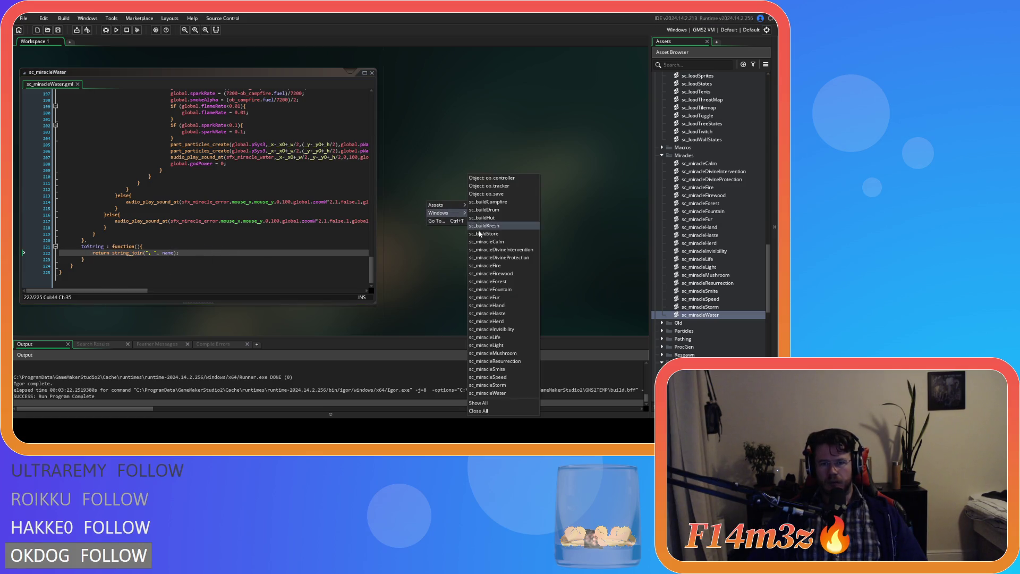
click(505, 412)
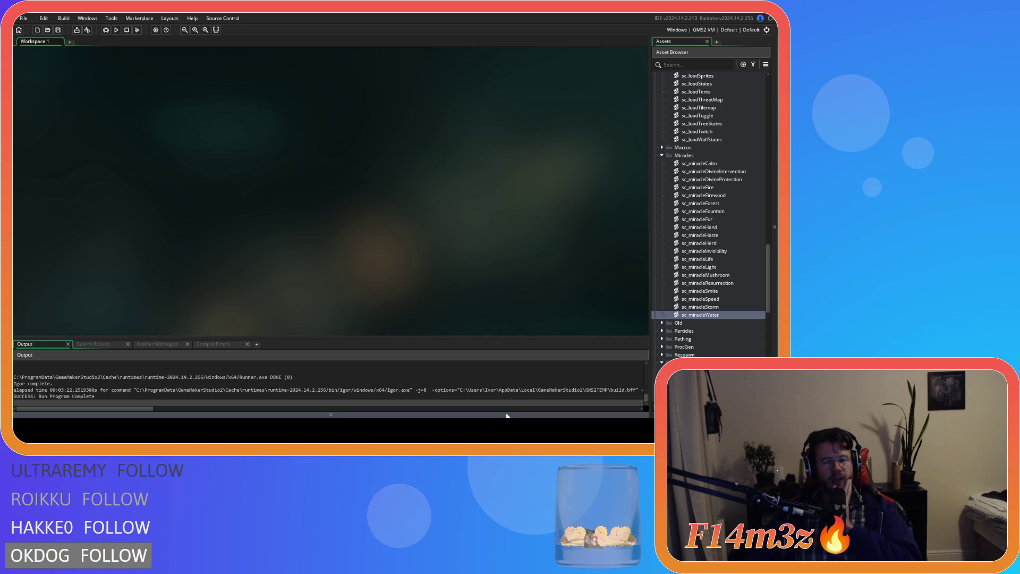
scroll(712, 234, up, 10)
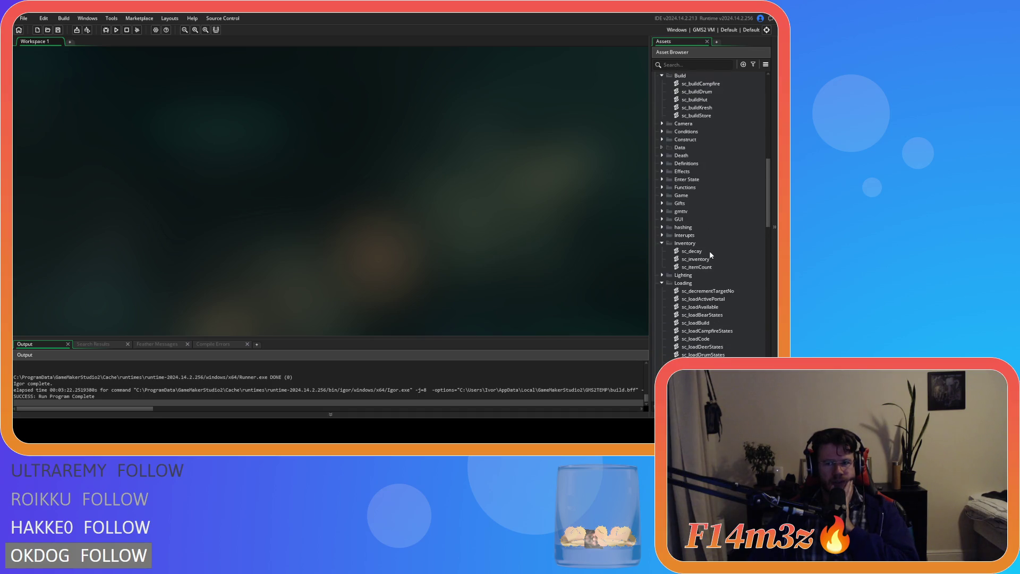
scroll(709, 251, up, 3)
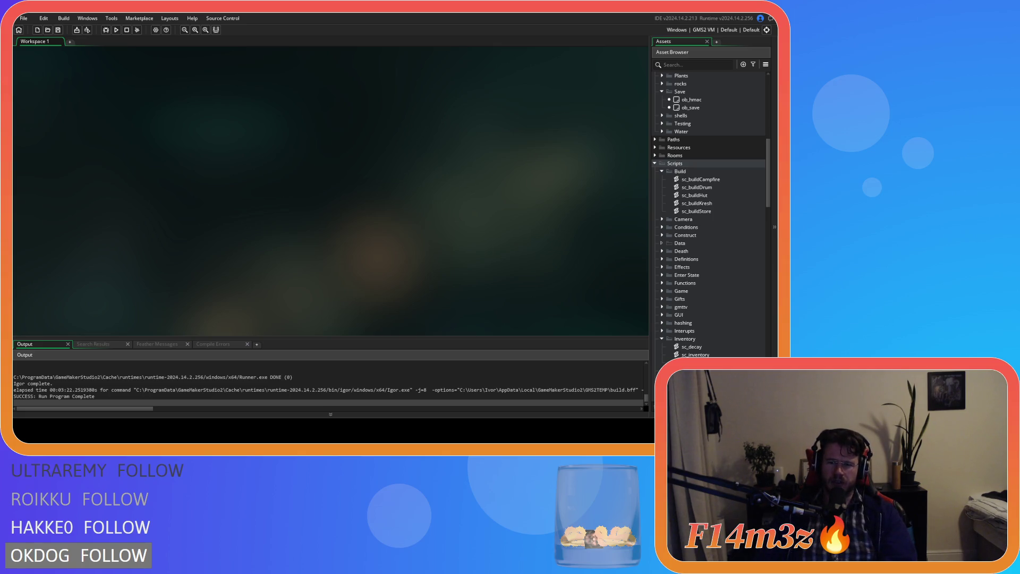
- Open sc_inventory from Scripts > Inventory and scroll to the item constructor's toString
double_click(696, 354)
drag(384, 169, 397, 280)
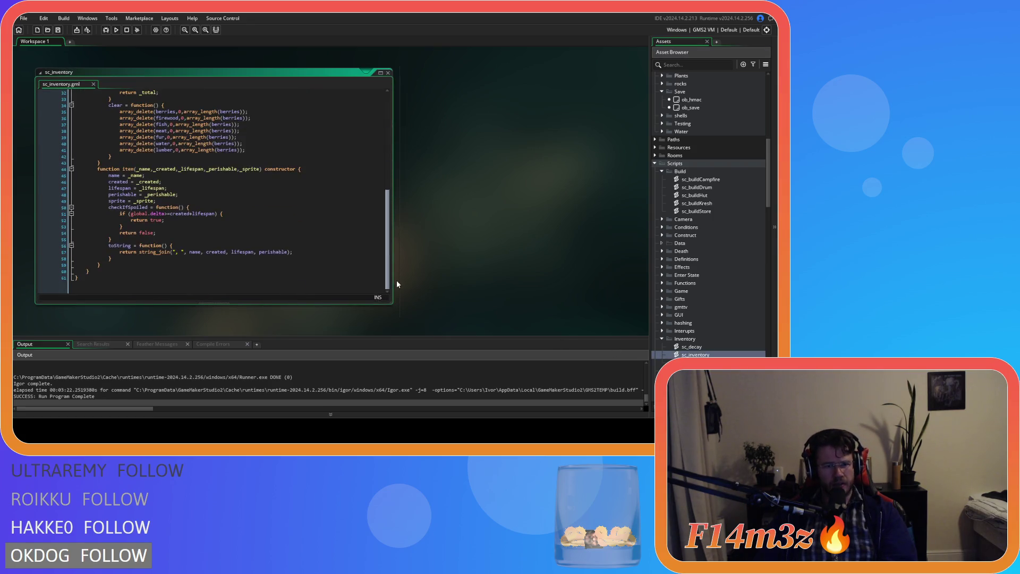
scroll(142, 242, up, 4)
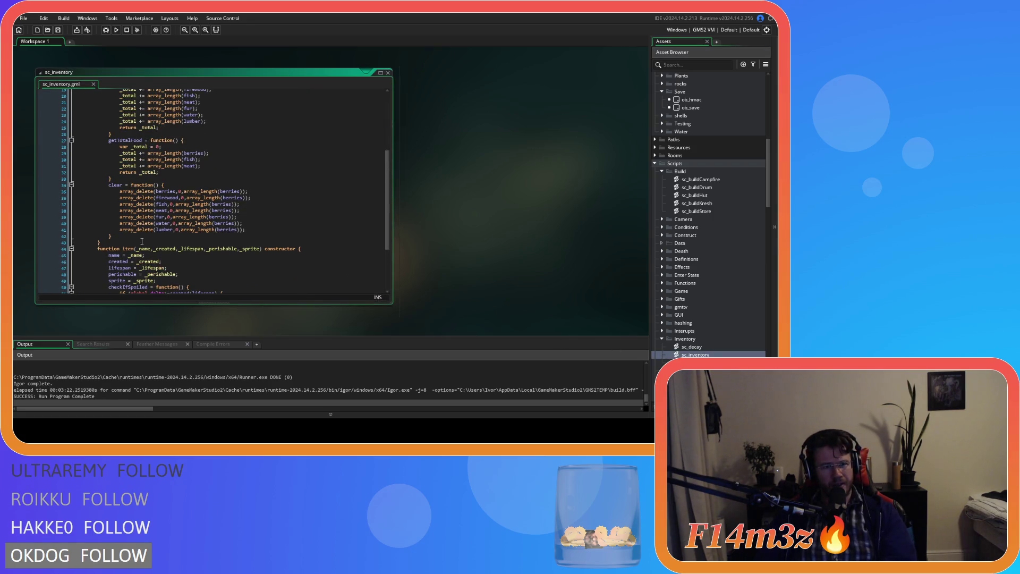
scroll(182, 253, down, 4)
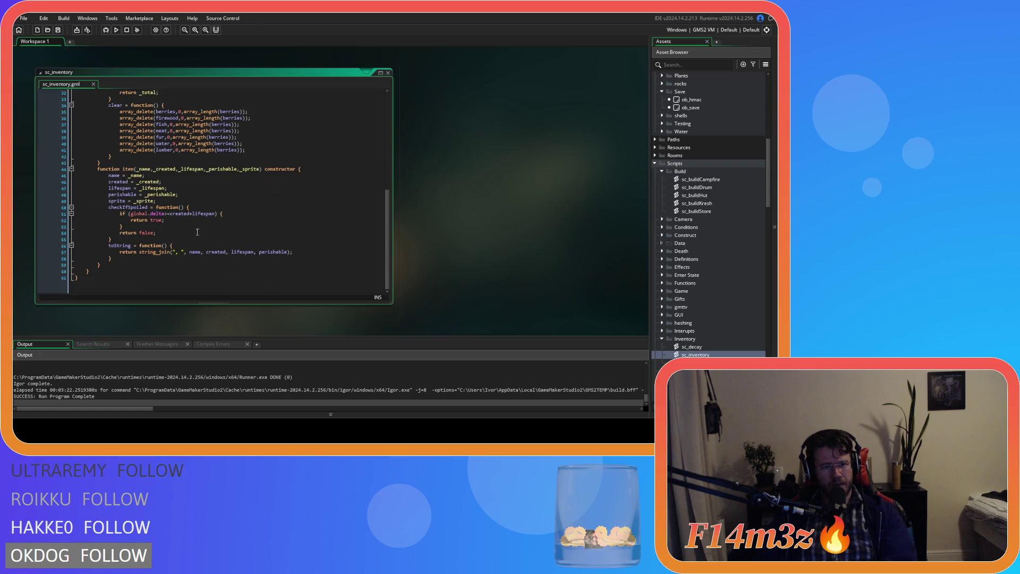
scroll(700, 209, up, 8)
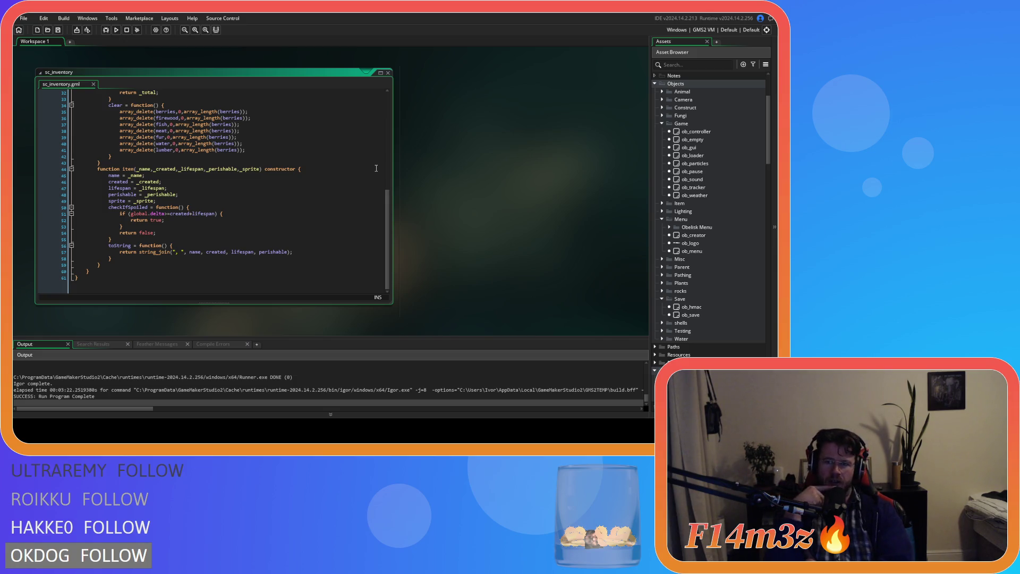
scroll(738, 235, down, 10)
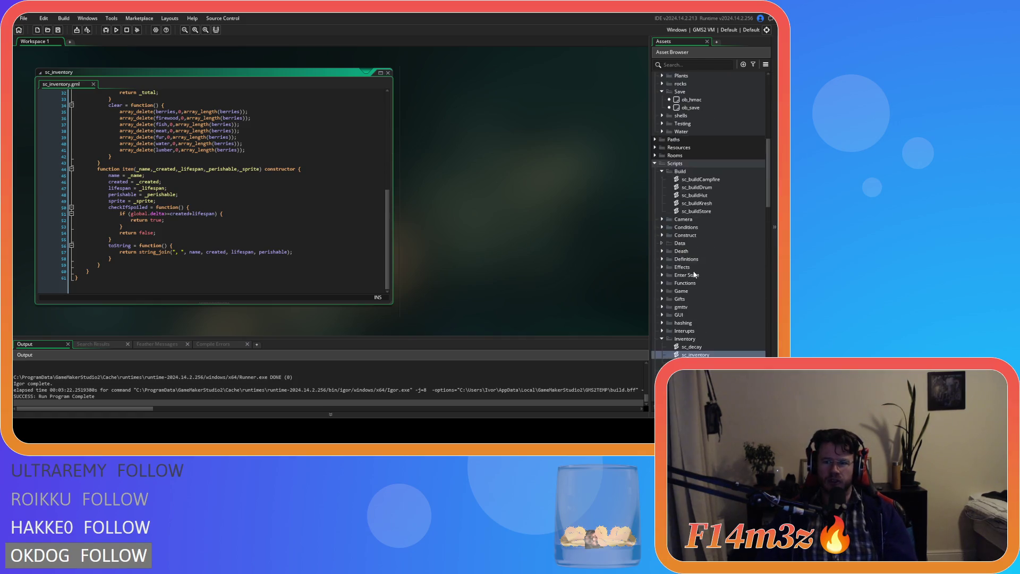
scroll(702, 213, down, 10)
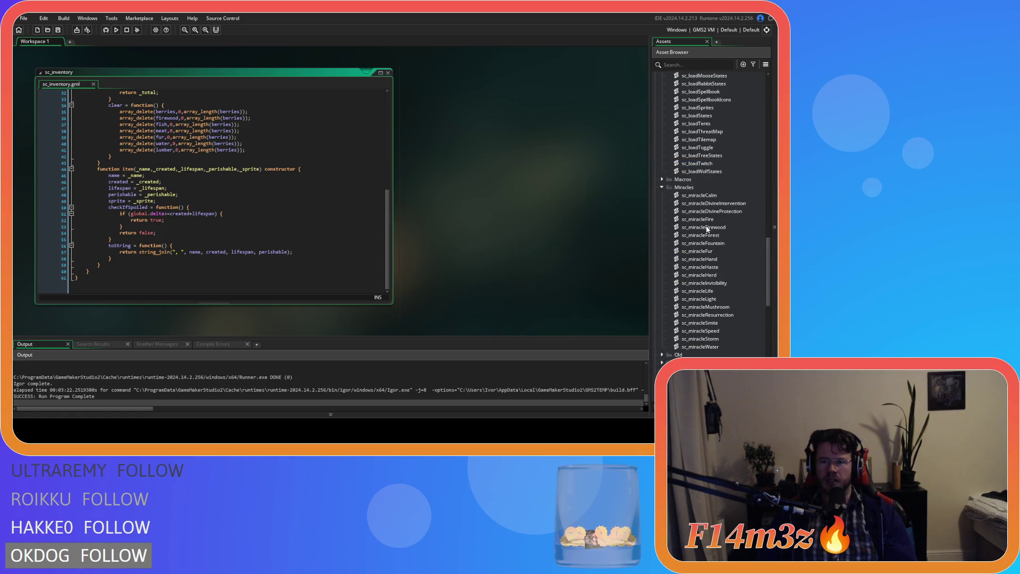
click(709, 189)
double_click(709, 194)
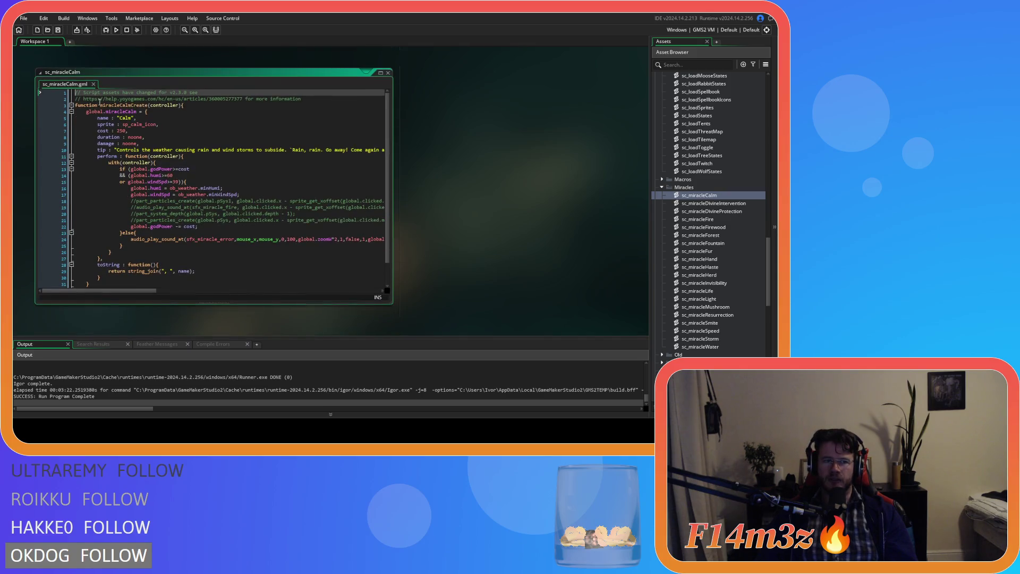
click(91, 114)
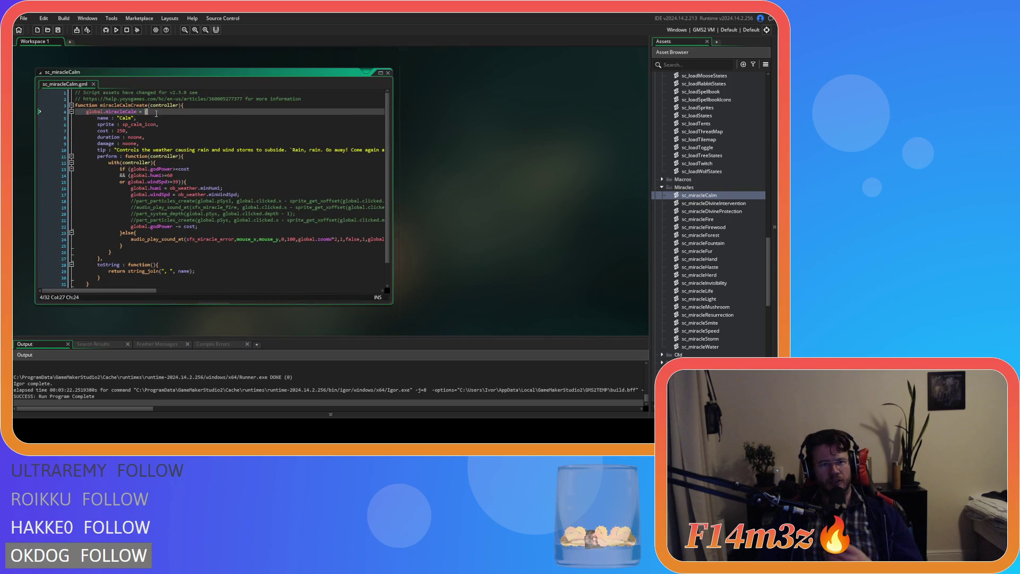
drag(88, 112, 139, 113)
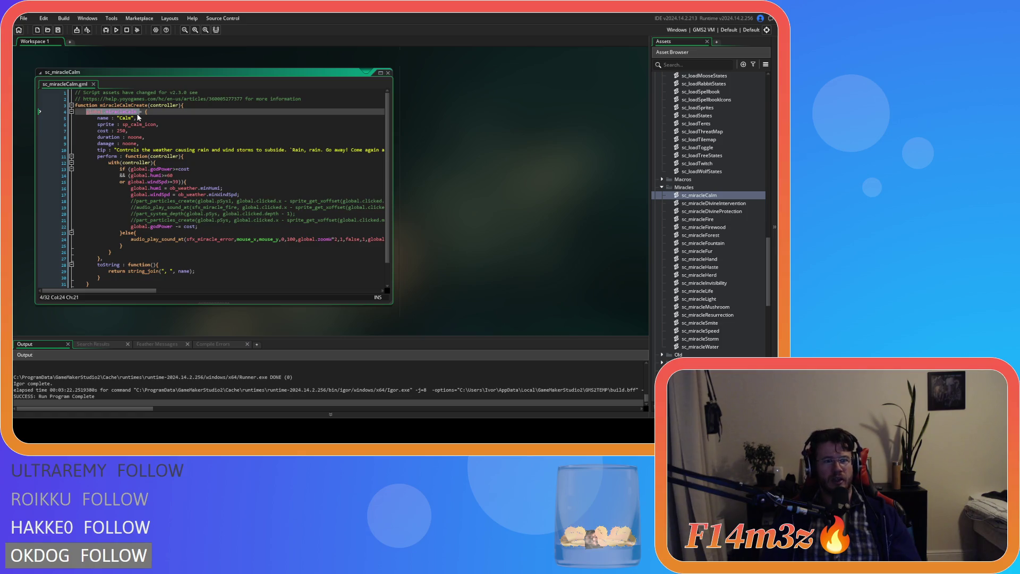
mouse_move(114, 163)
mouse_down()
mouse_move(127, 169)
mouse_move(146, 223)
mouse_up()
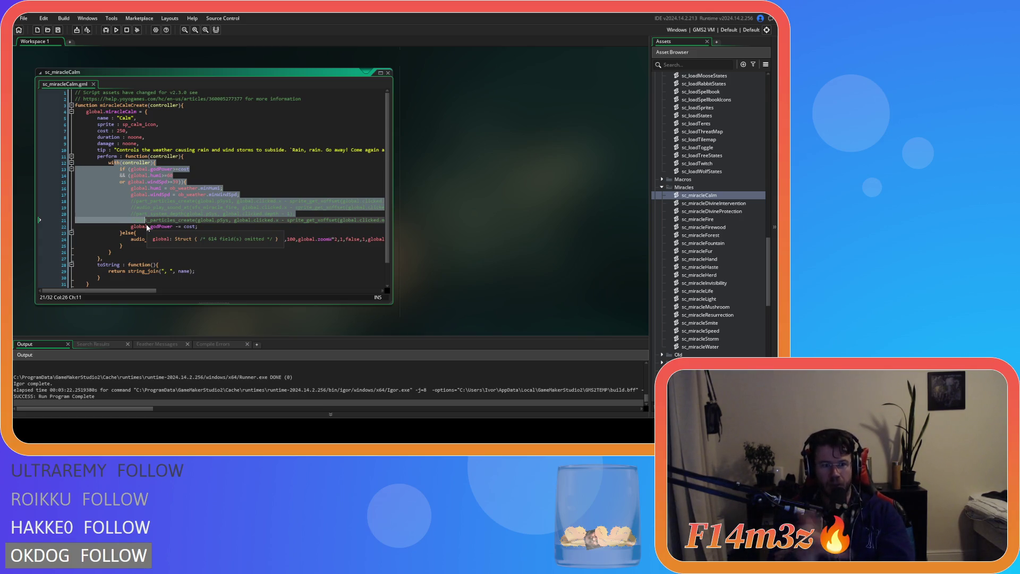
click(137, 112)
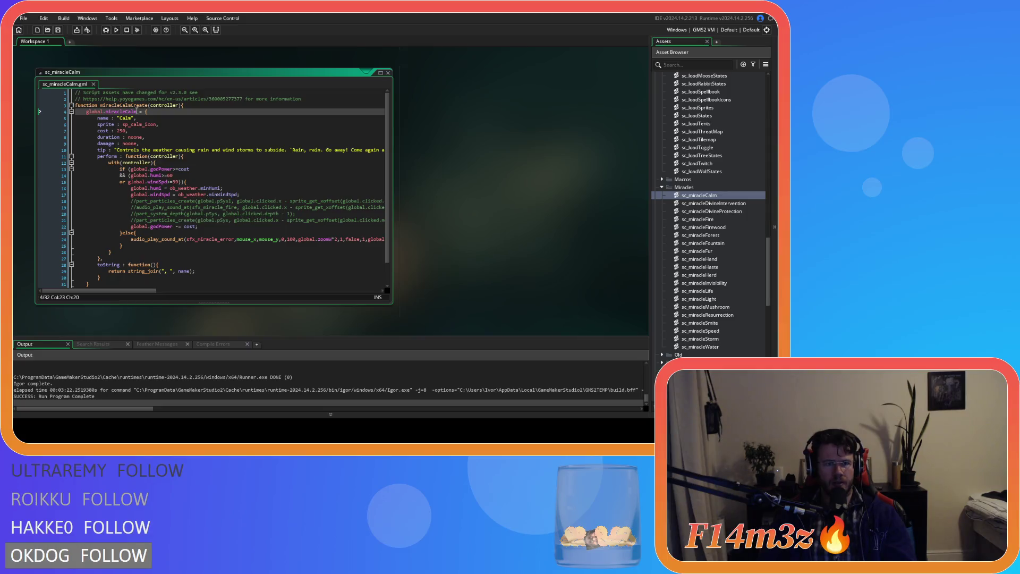
click(168, 150)
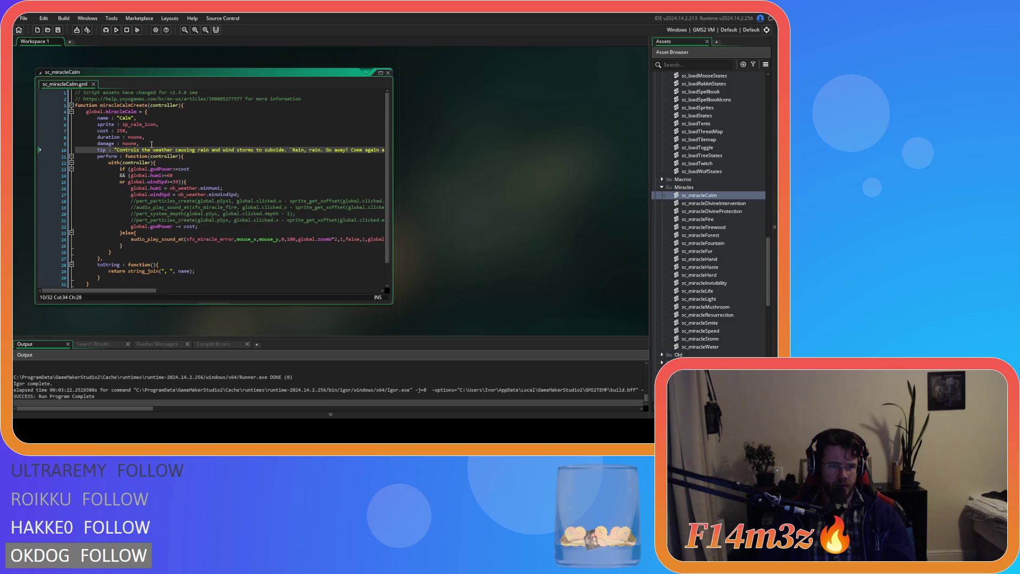
mouse_move(146, 116)
mouse_down()
mouse_move(160, 130)
mouse_move(175, 287)
mouse_up()
click(174, 239)
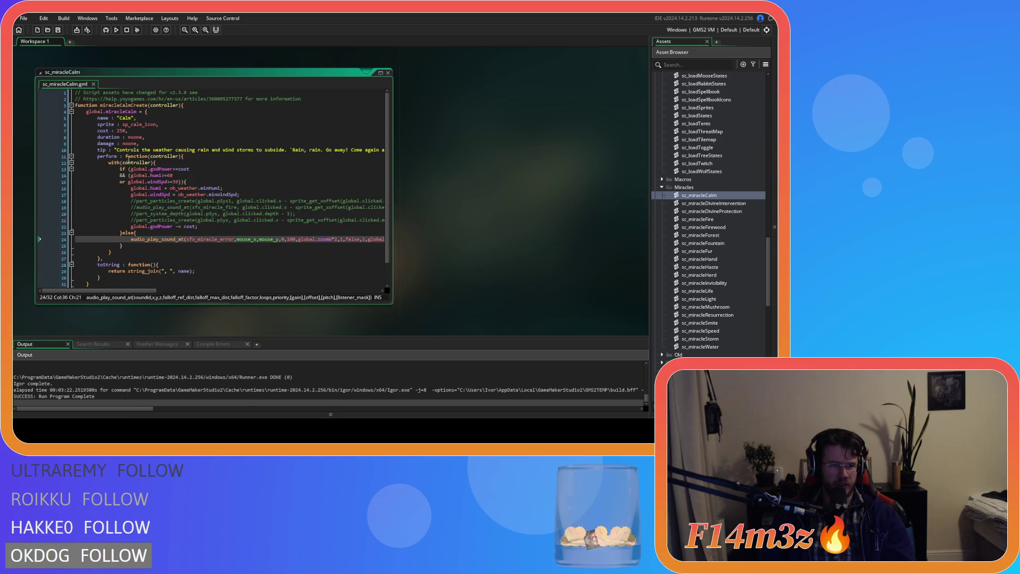
drag(118, 119, 126, 234)
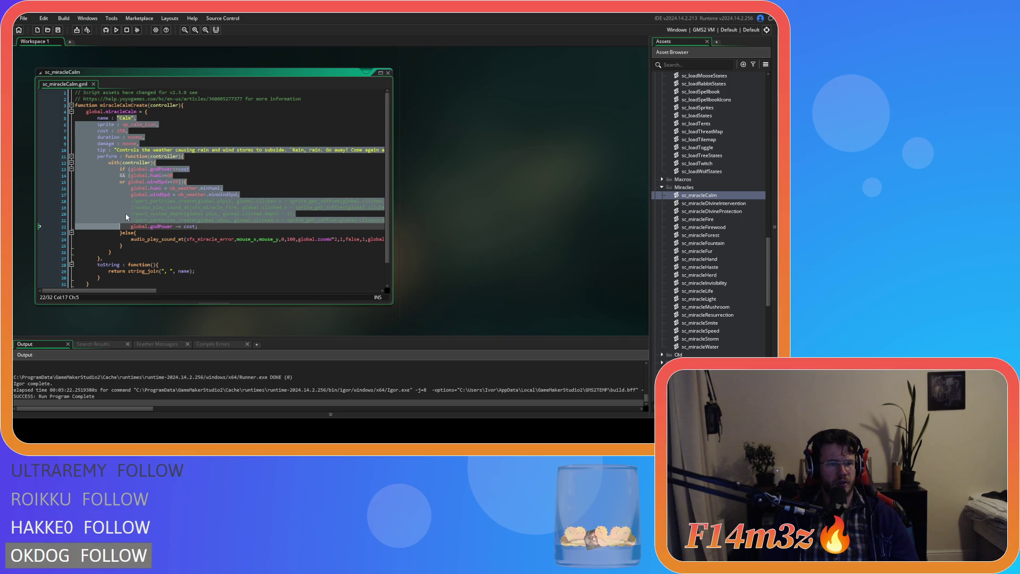
- Rename miracleCalmCreate to miracleCalm on line 3, save, and scroll back to sc_inventory
click(132, 105)
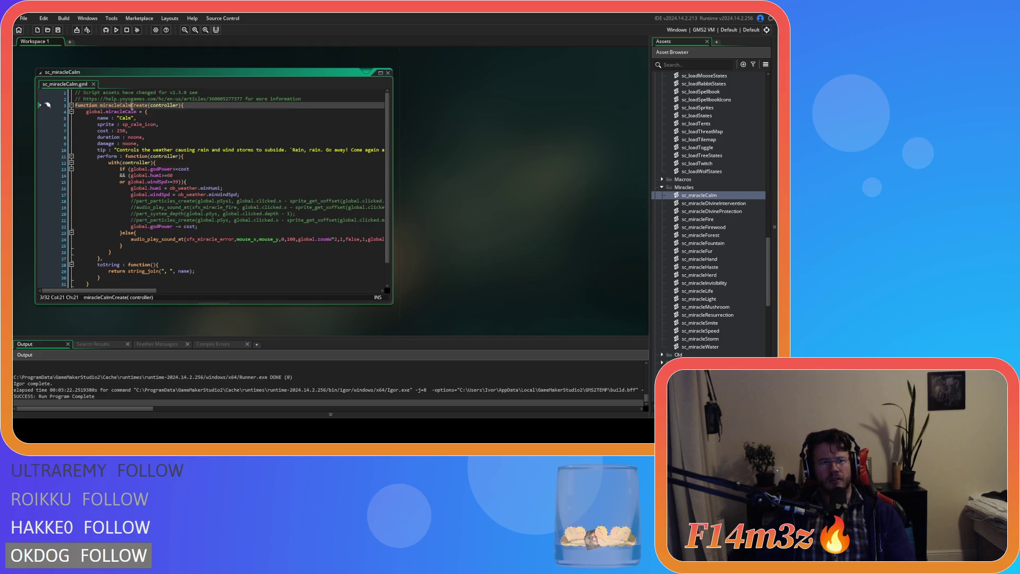
key(Delete)
key(Delete)
key(Delete)
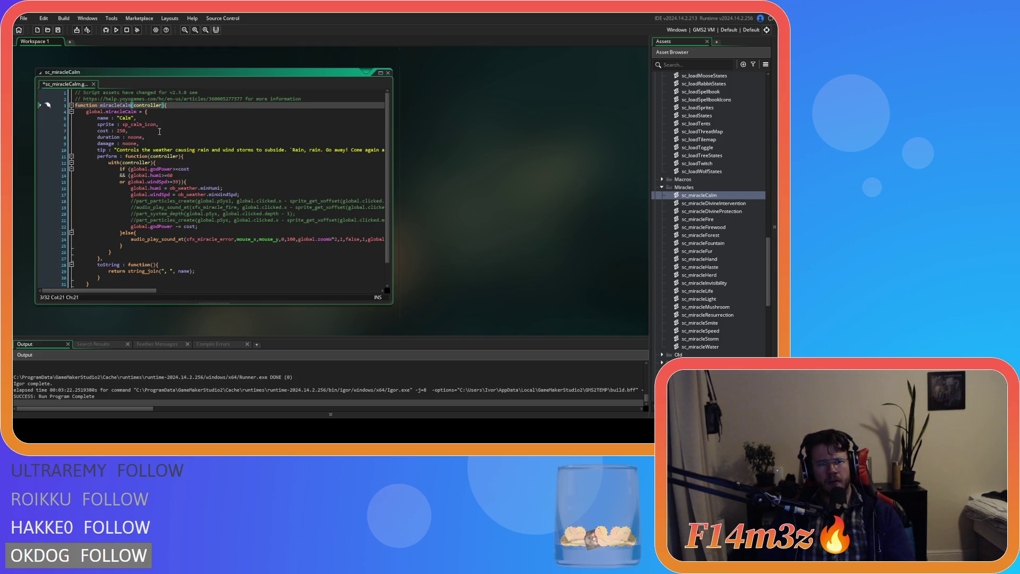
key(Down)
key(Down)
key(Down)
key(ctrl+s)
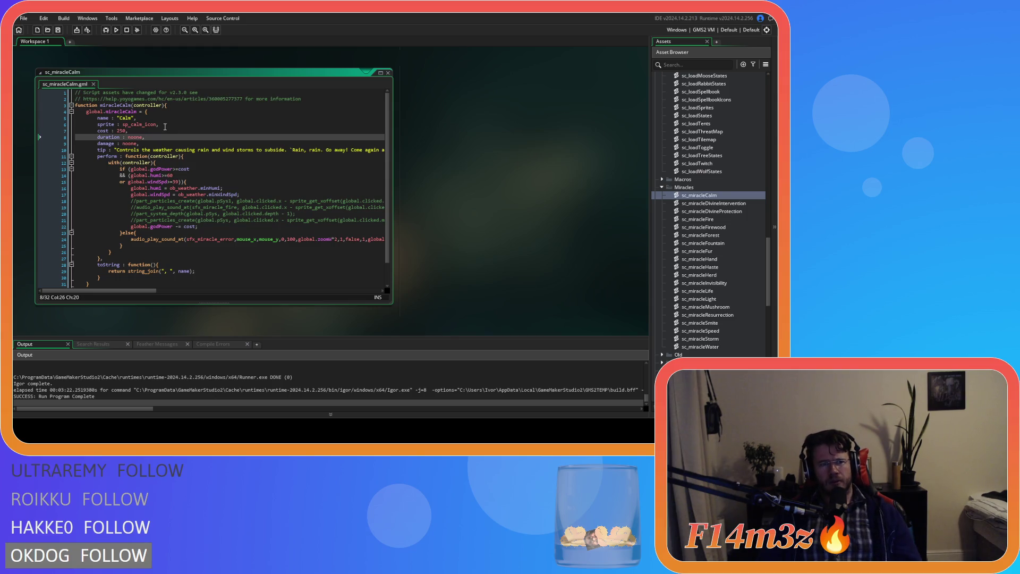
click(161, 105)
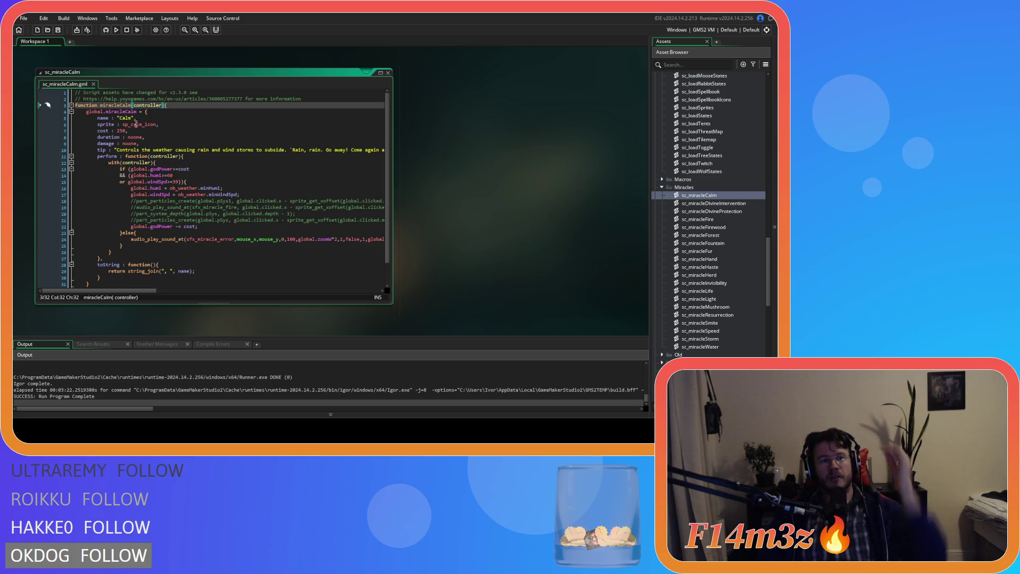
scroll(485, 232, up, 5)
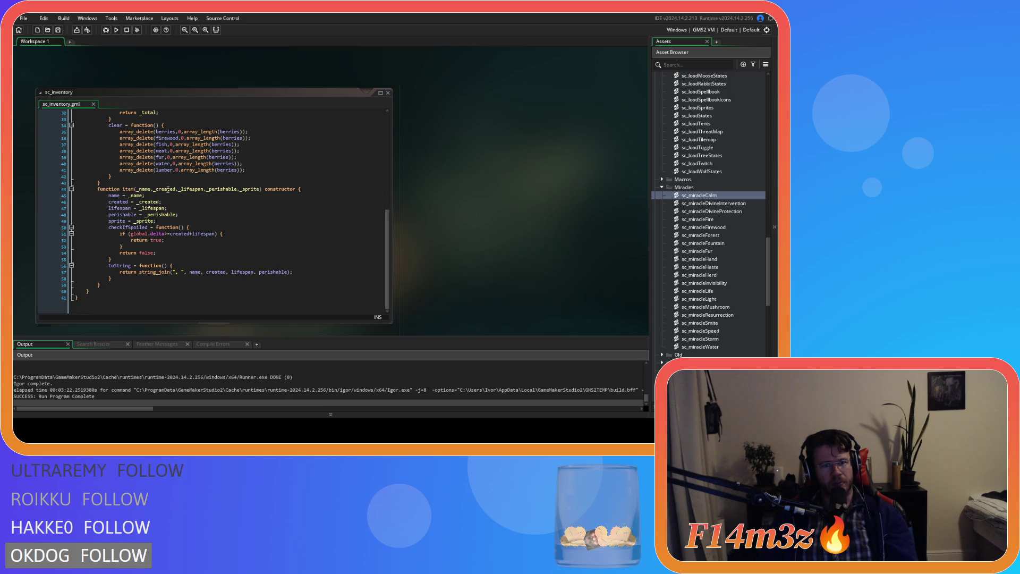
- Add the 'constructor' keyword after miracleCalm(controller), fixing its spelling and spacing
double_click(699, 195)
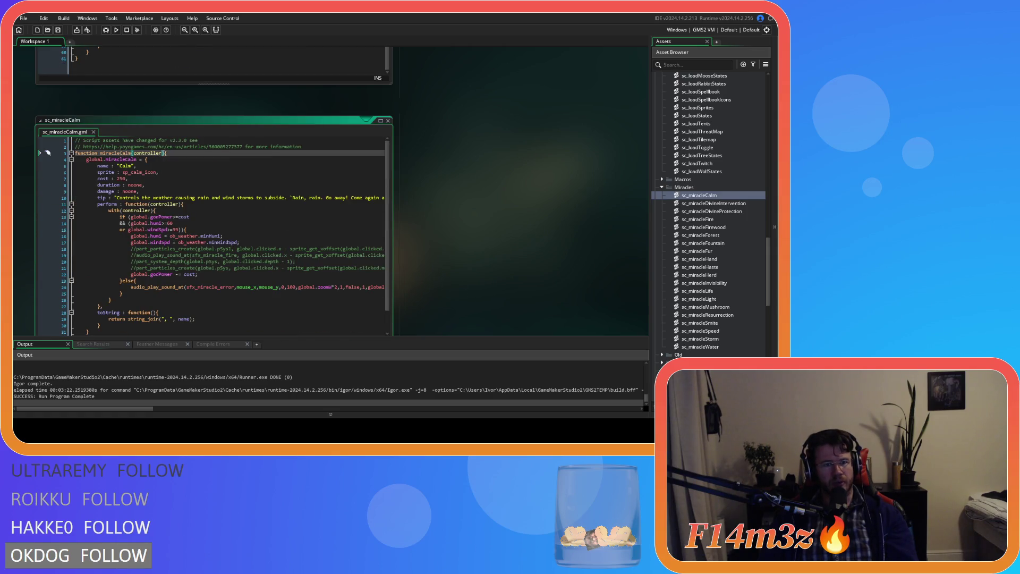
text(contruc)
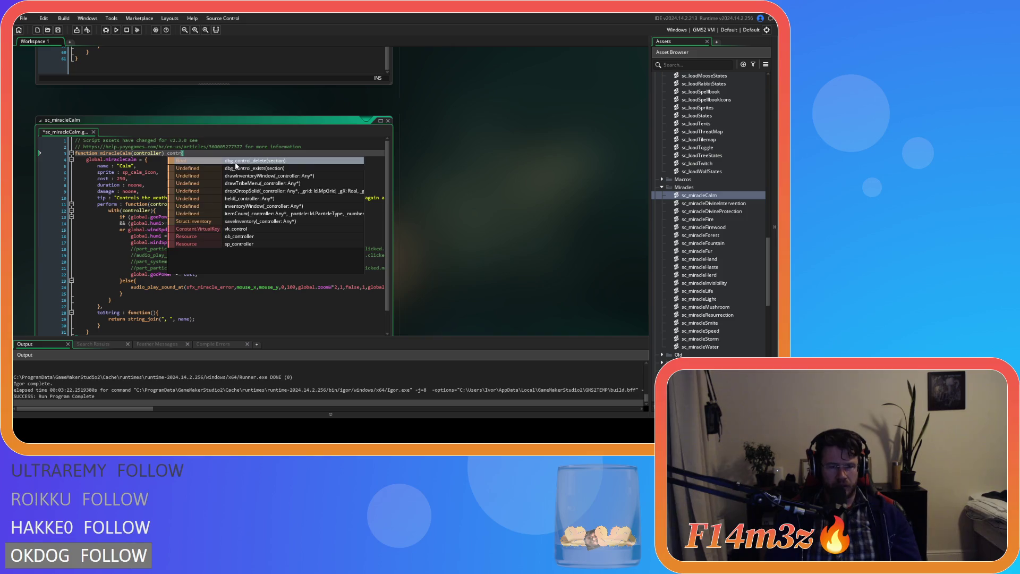
text(tor)
scroll(463, 234, up, 3)
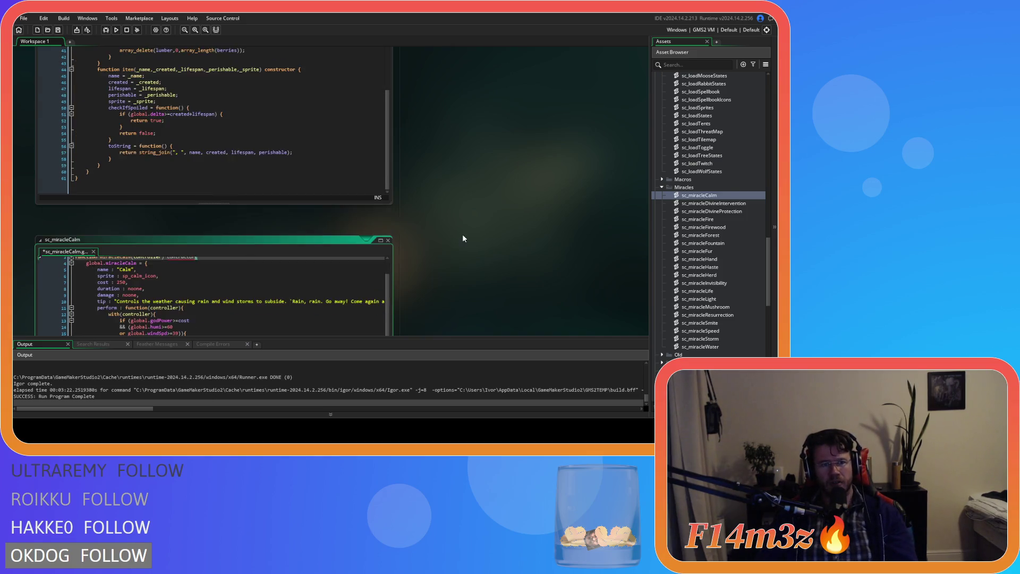
scroll(463, 239, down, 2)
scroll(199, 198, up, 1)
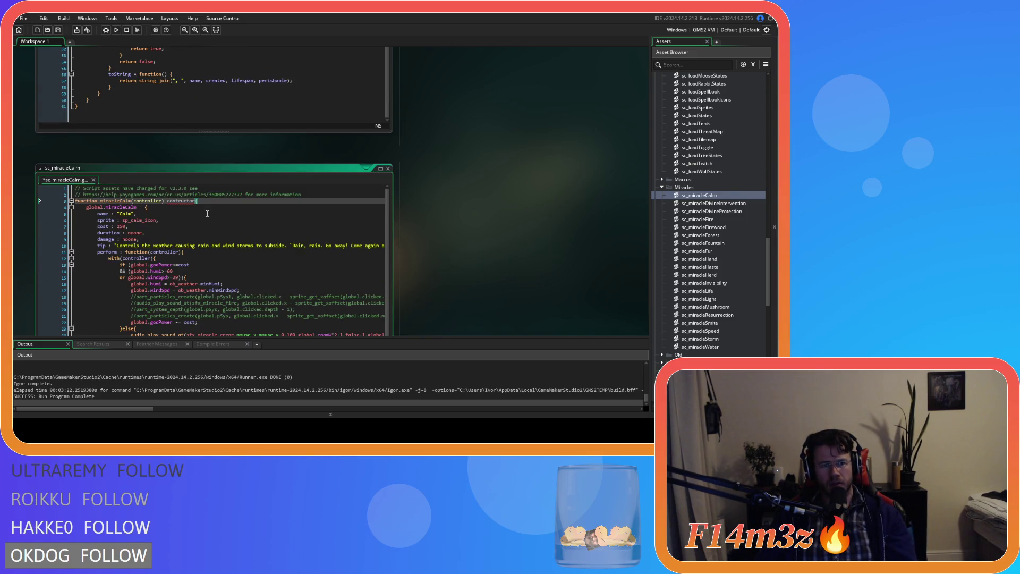
click(177, 201)
text(s)
click(232, 201)
click(169, 201)
key(BackSpace)
key(End)
key(Left)
key(BackSpace)
click(166, 200)
click(199, 202)
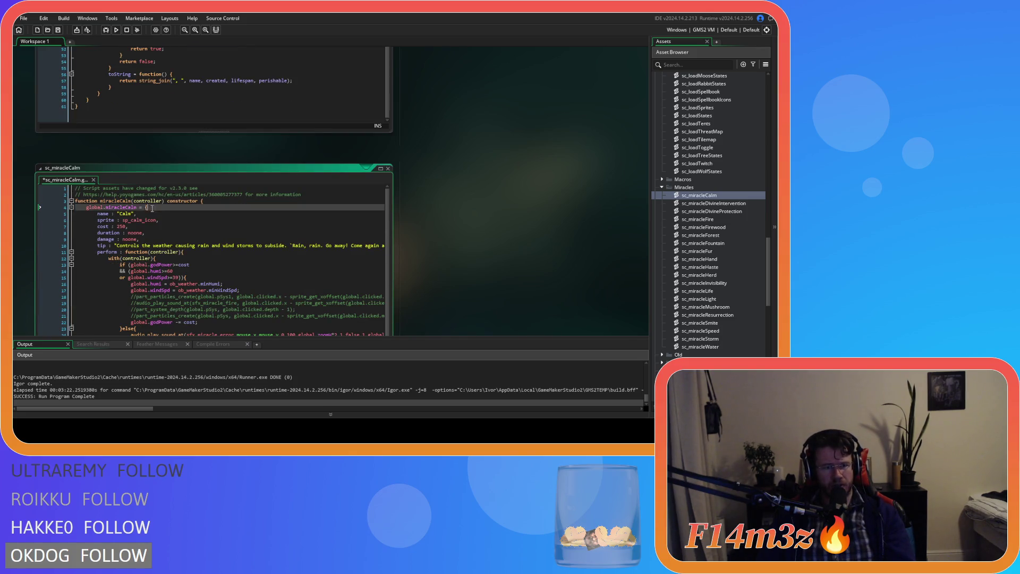
- Remove the global.miracleCalm struct wrapper and dedent body lines 4–30 by one level
scroll(214, 269, down, 1)
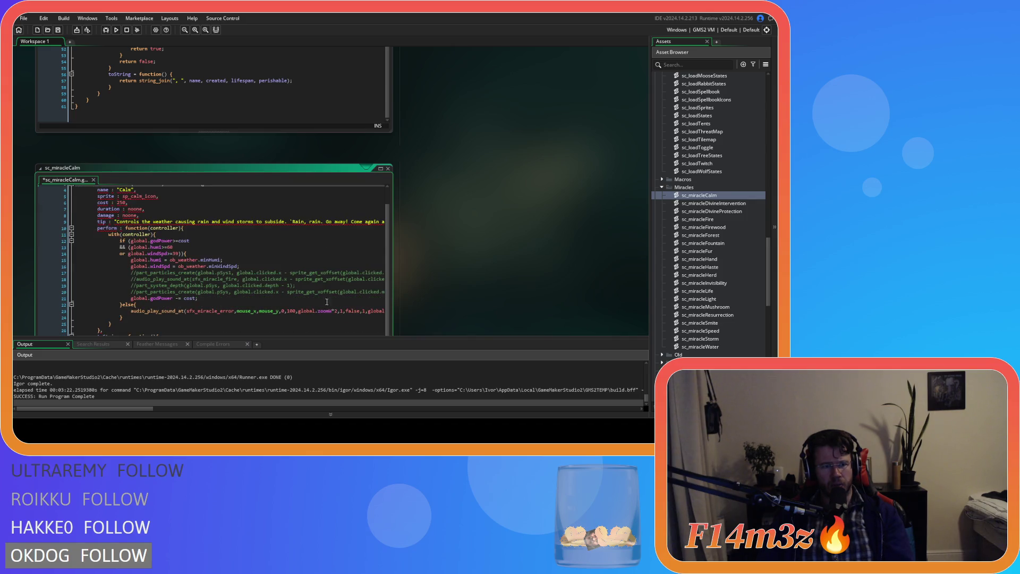
scroll(492, 281, down, 3)
scroll(104, 263, up, 1)
mouse_move(104, 272)
mouse_down()
mouse_move(24, 225)
mouse_move(39, 112)
mouse_up()
key(shift+Tab)
click(165, 164)
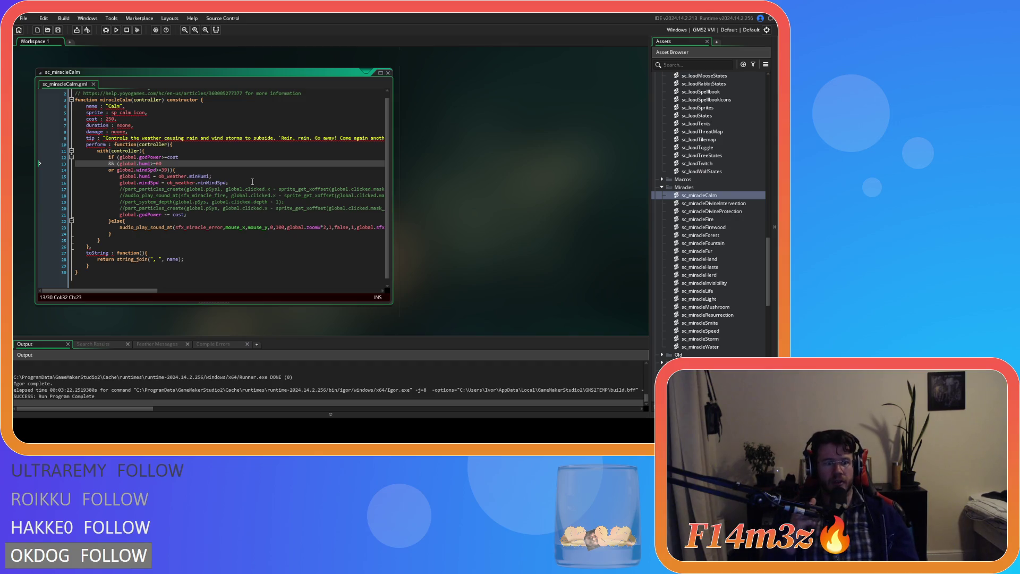
key(ctrl+z)
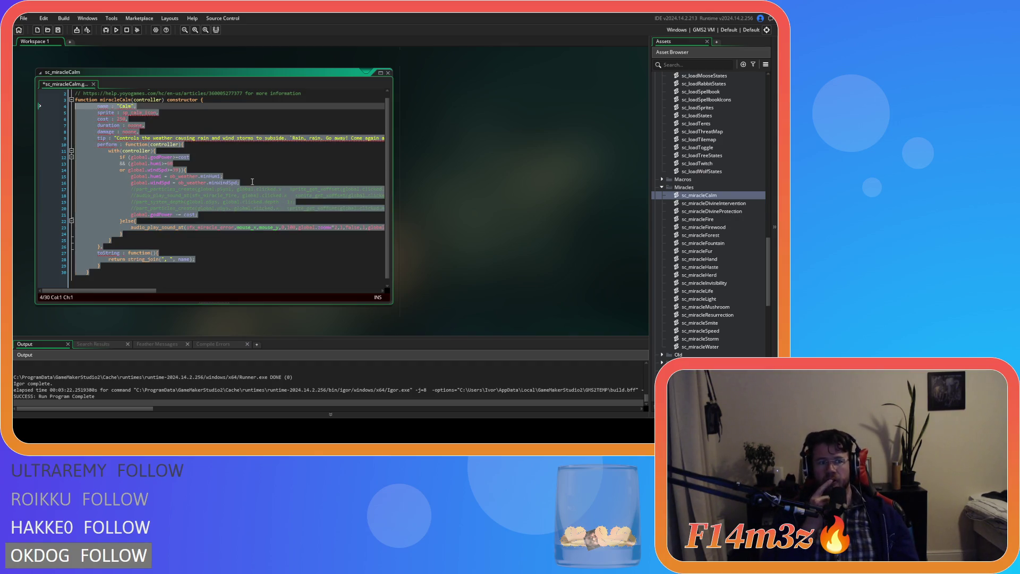
key(shift+Tab)
click(134, 125)
- Change 'name :' to 'name =' and bring up Find and Replace for the remaining colons
double_click(101, 106)
text(=)
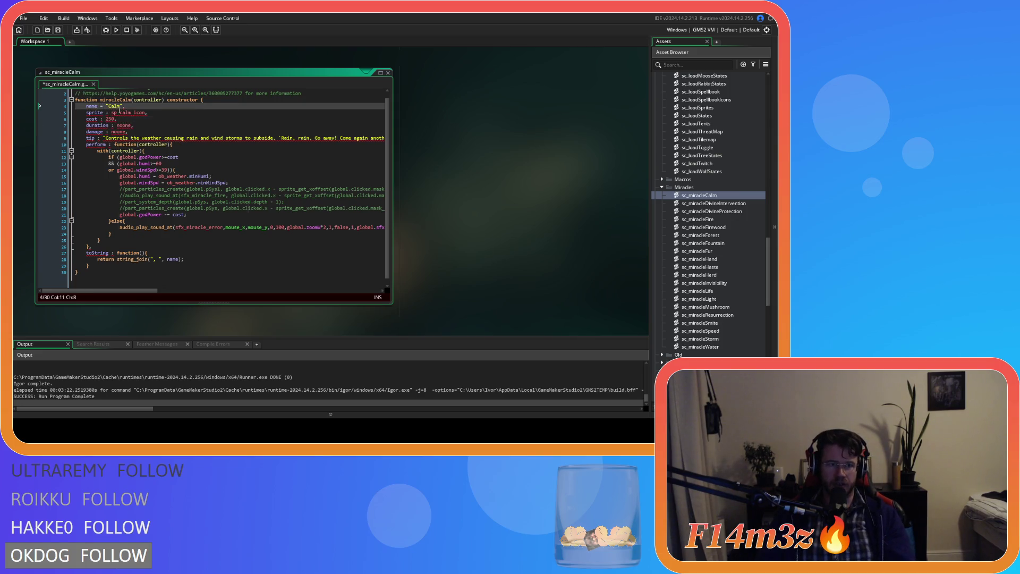
click(118, 112)
text(r)
double_click(107, 112)
key(ctrl+f)
click(255, 103)
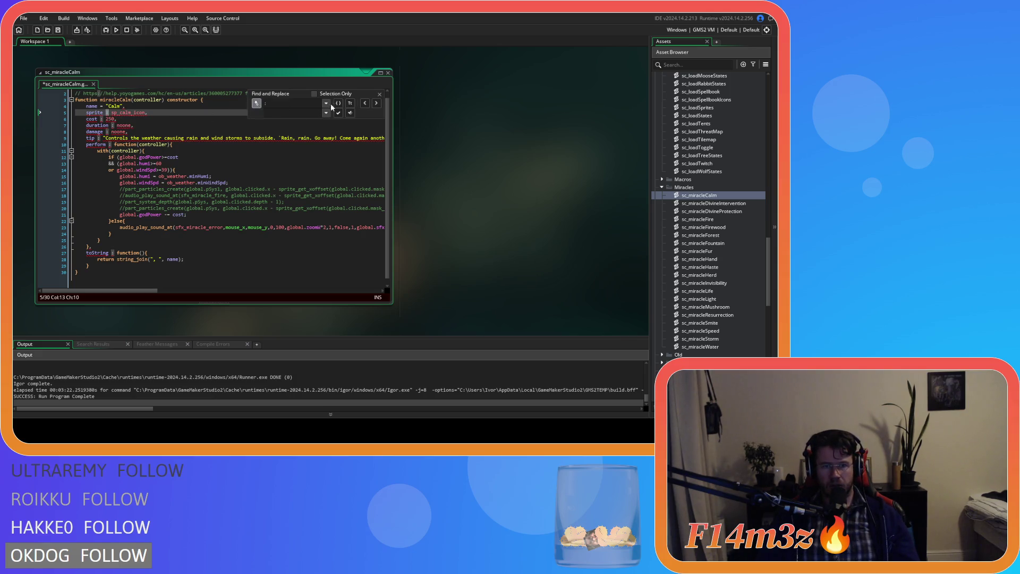
- Replace every colon in the script with '=' using Replace All
text(=)
click(338, 114)
click(380, 94)
- End the sprite, cost, duration and damage lines with semicolons instead of commas
click(157, 118)
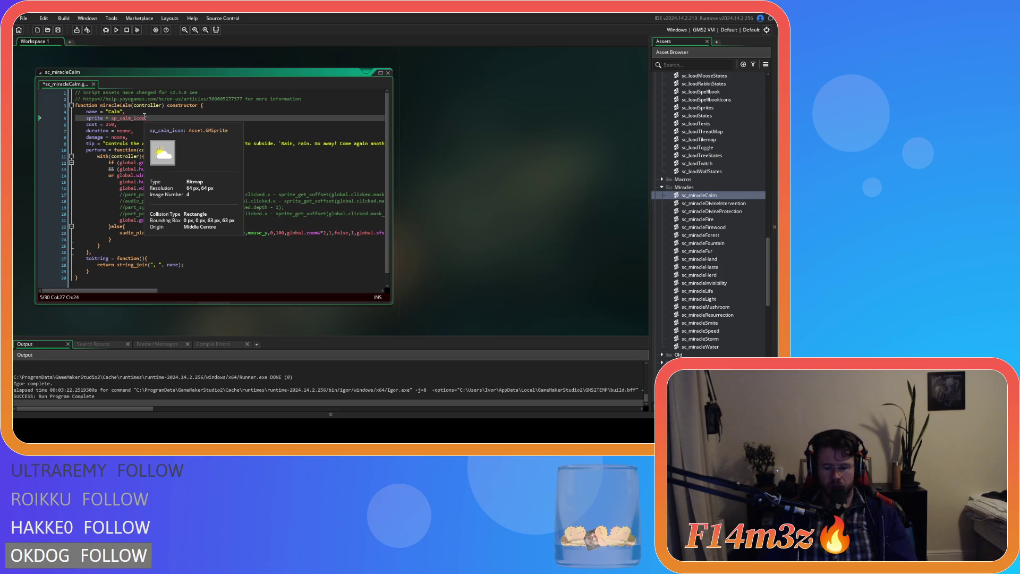
text(;)
key(Down)
key(BackSpace)
text(;)
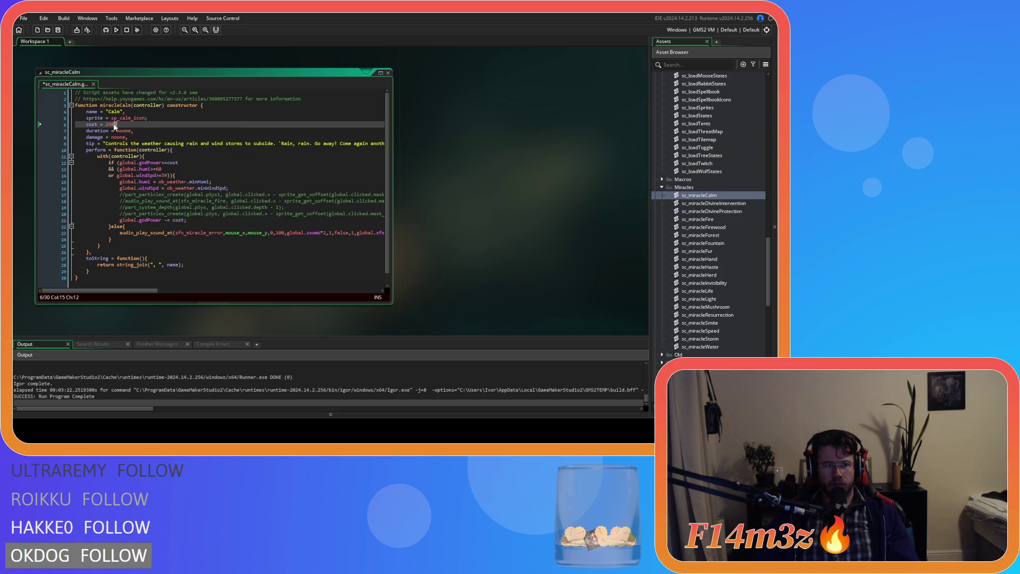
click(139, 131)
key(BackSpace)
text(;)
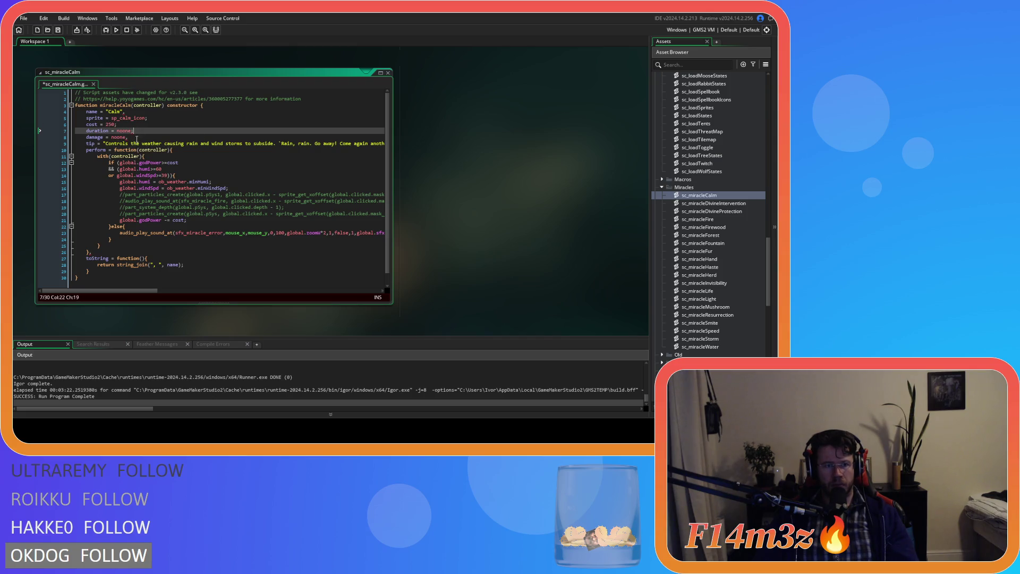
click(128, 138)
key(BackSpace)
text(;)
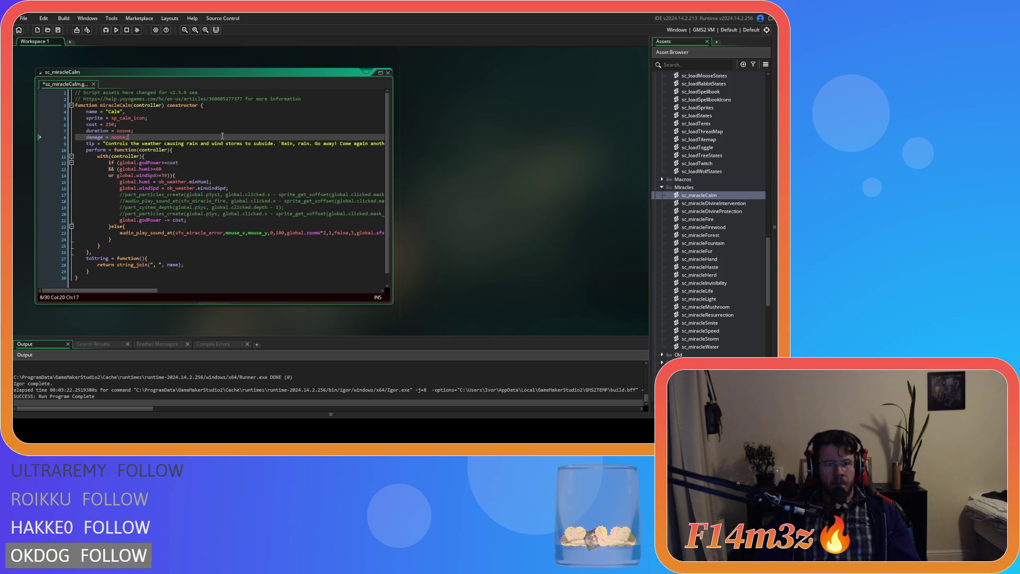
- Add a semicolon after the toString function's closing brace and save the script
scroll(204, 140, down, 1)
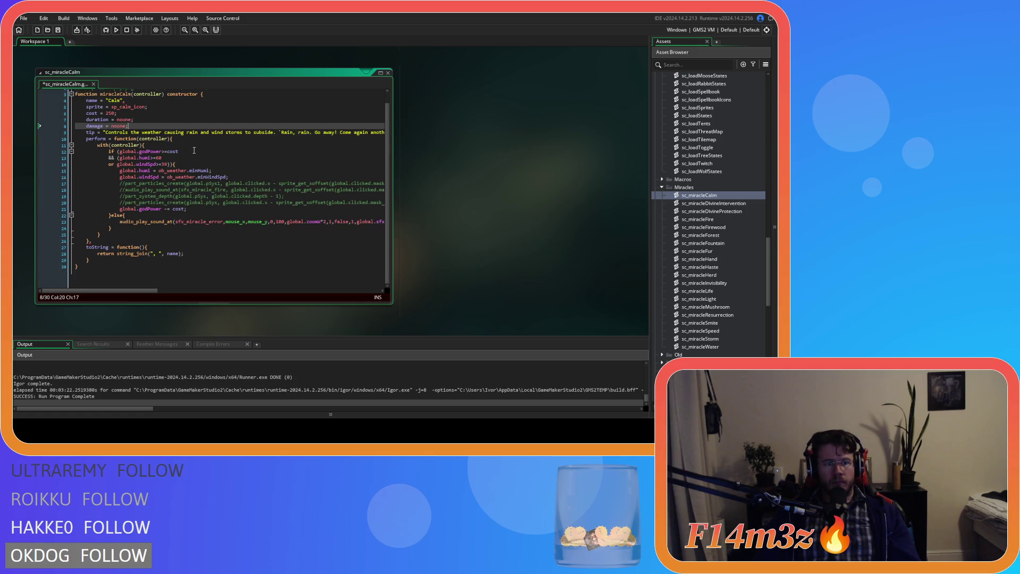
scroll(118, 234, up, 1)
click(118, 247)
click(103, 265)
text(;)
key(ctrl+s)
click(220, 156)
scroll(221, 156, up, 1)
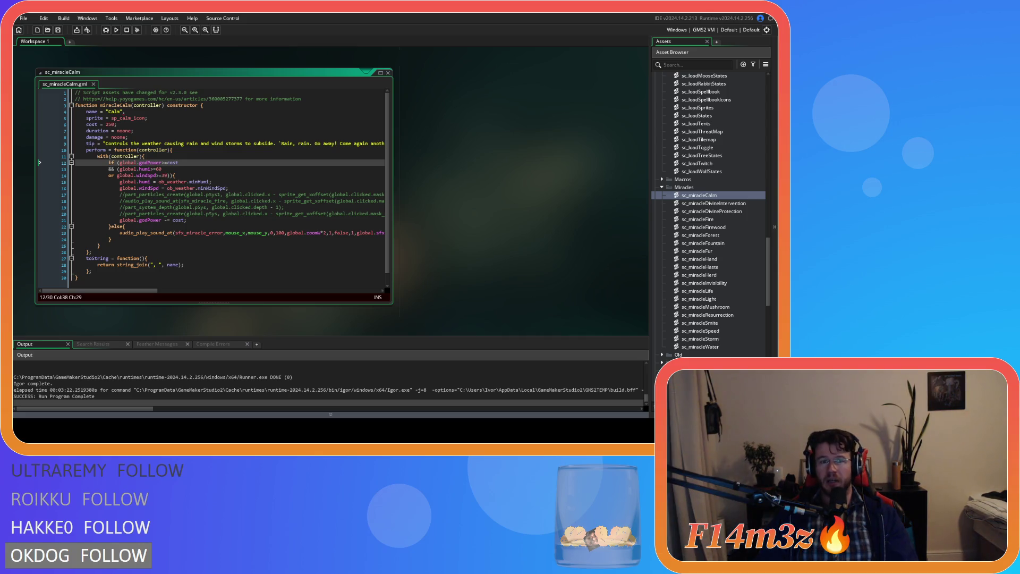
- Review the humi condition and duration lines in sc_miracleCalm after the successful run
click(401, 168)
click(300, 169)
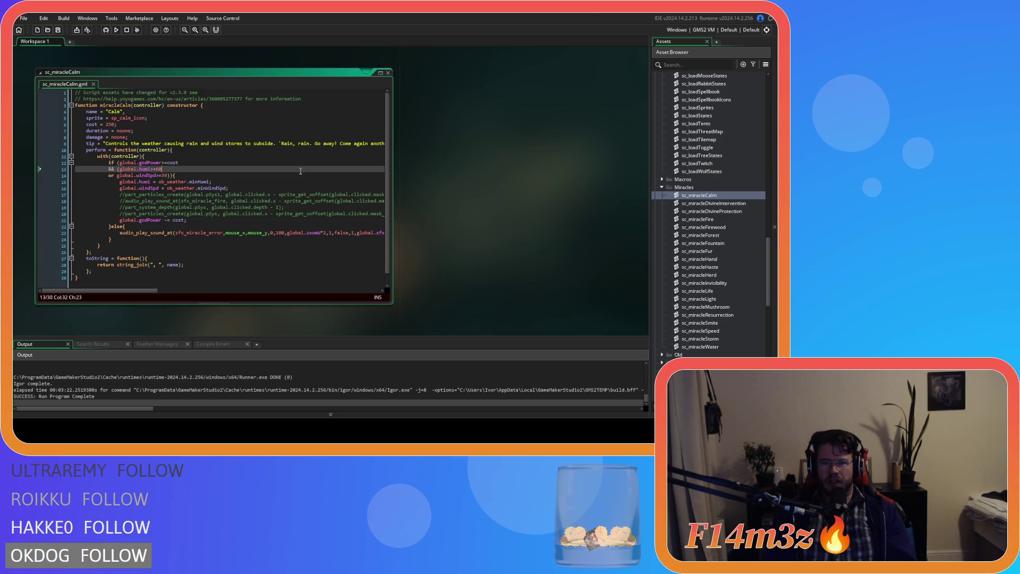
click(217, 131)
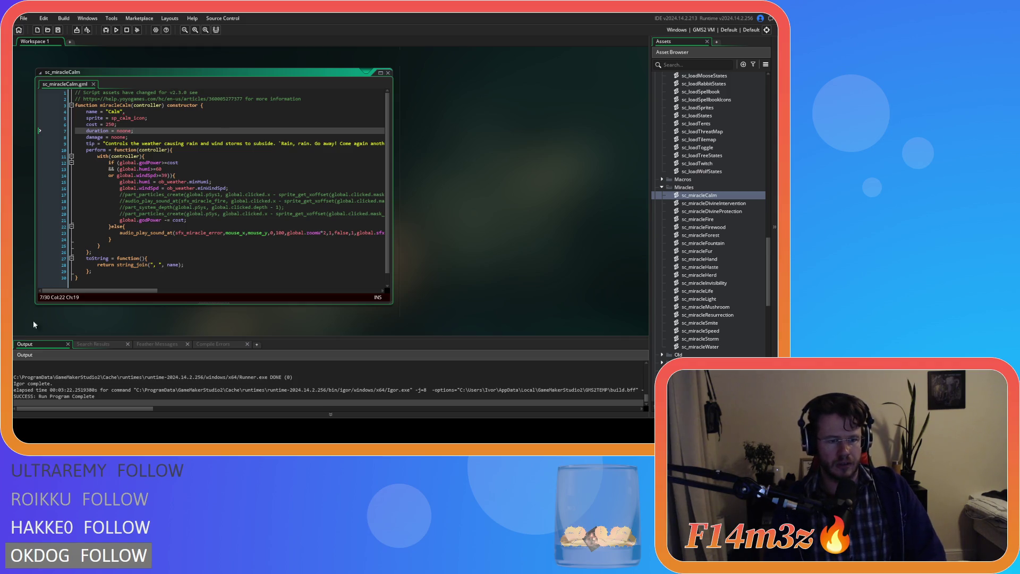
- Comment out the item toString function on lines 56–58 of sc_inventory, then bring up ob_save's F5 code
click(172, 246)
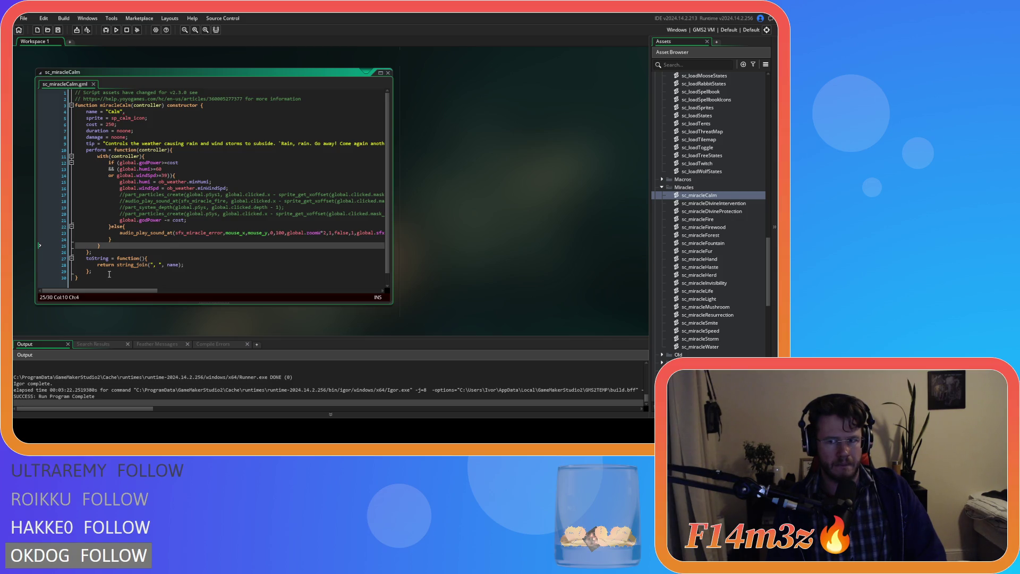
scroll(679, 174, up, 3)
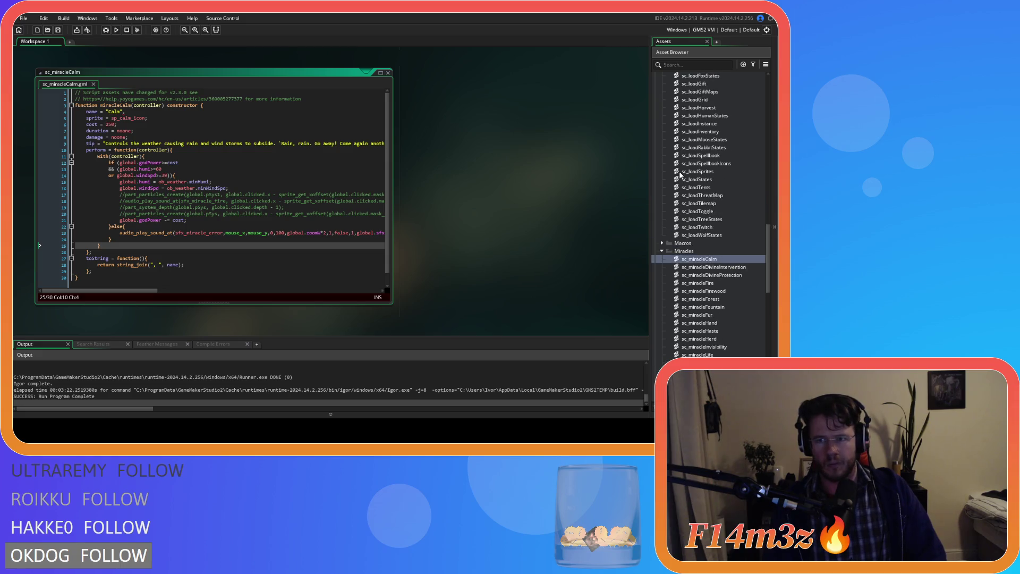
scroll(680, 171, up, 9)
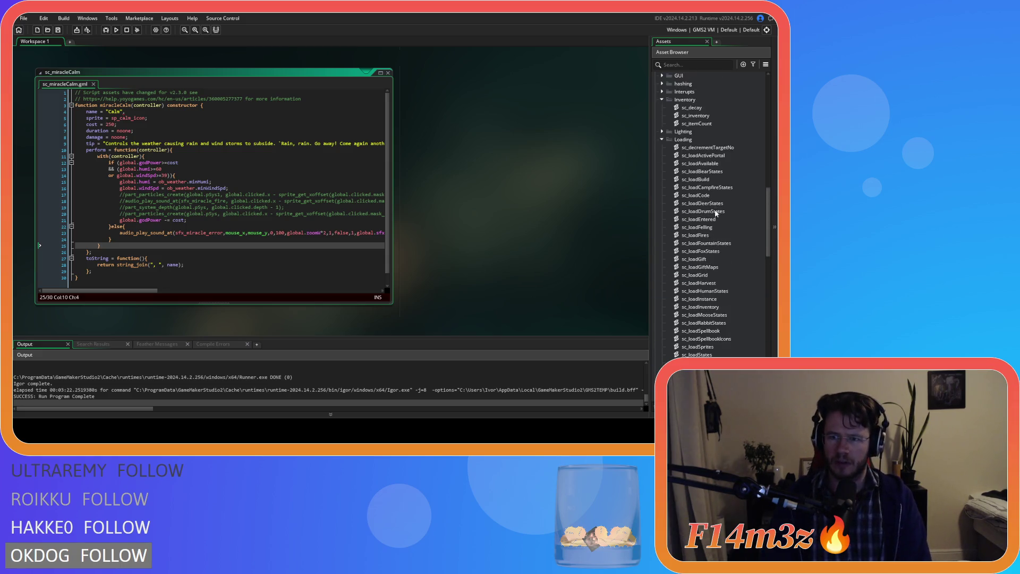
scroll(711, 214, down, 8)
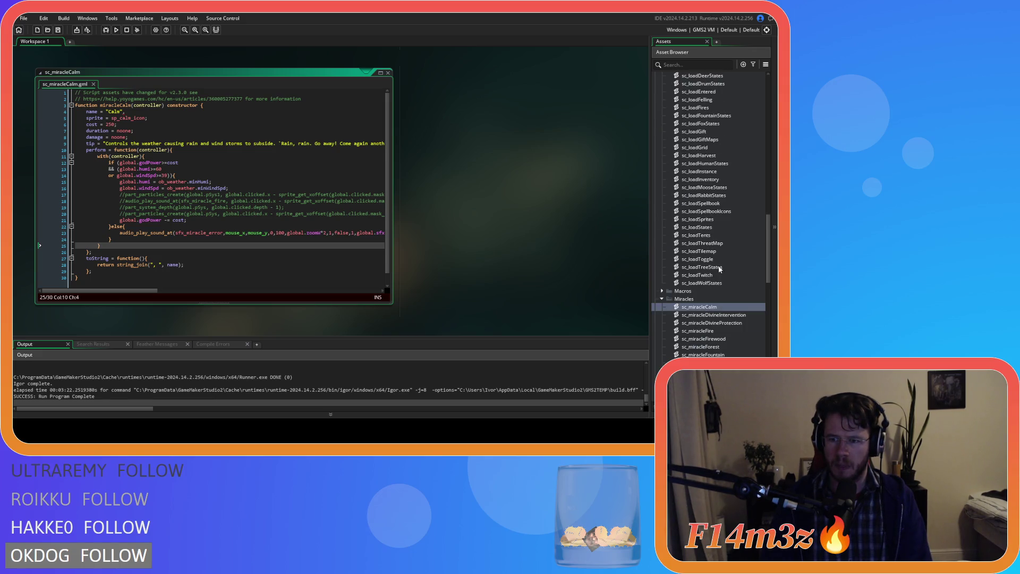
scroll(720, 271, up, 8)
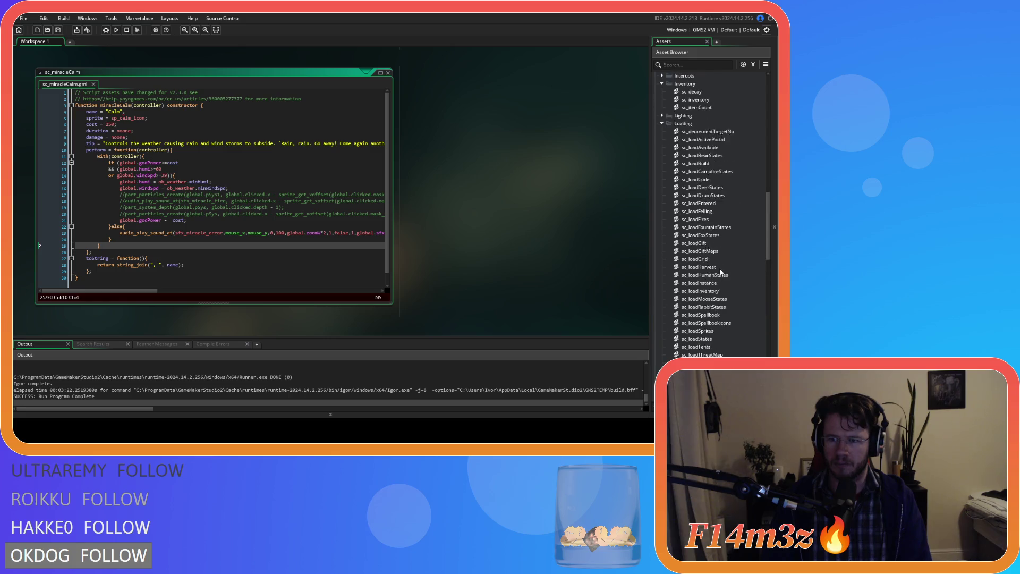
double_click(704, 195)
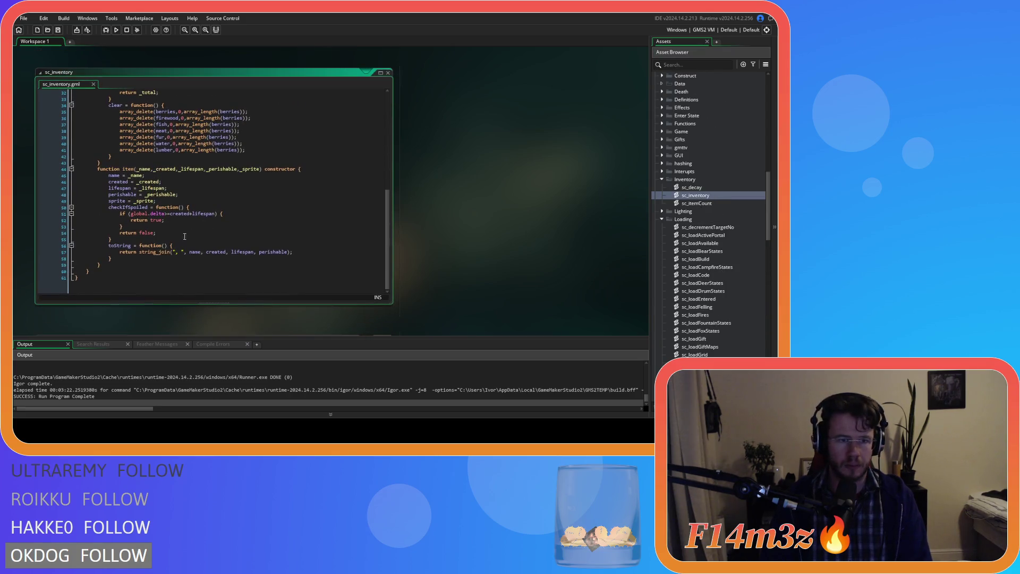
drag(118, 258, 108, 246)
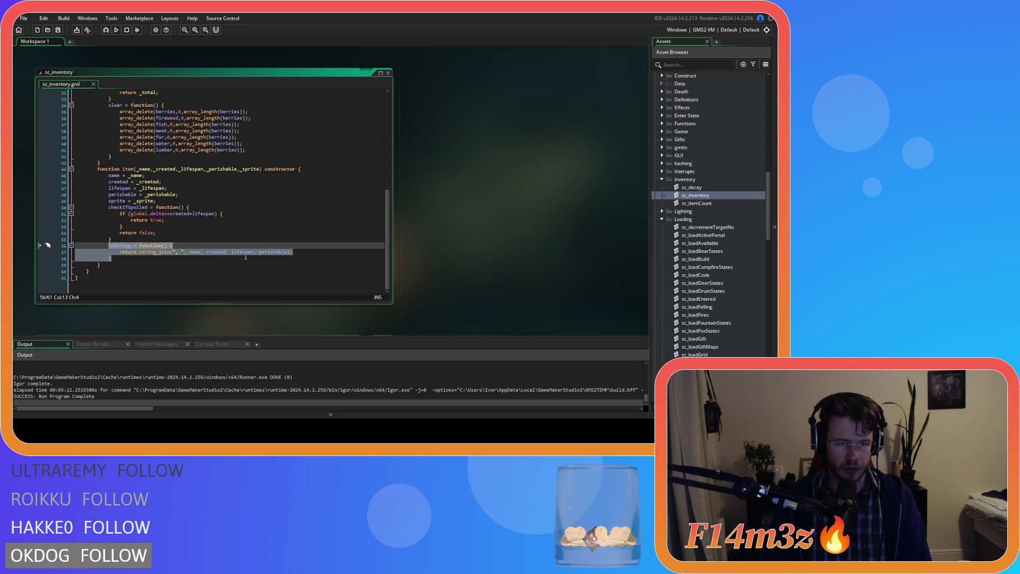
scroll(246, 255, up, 10)
scroll(246, 255, down, 10)
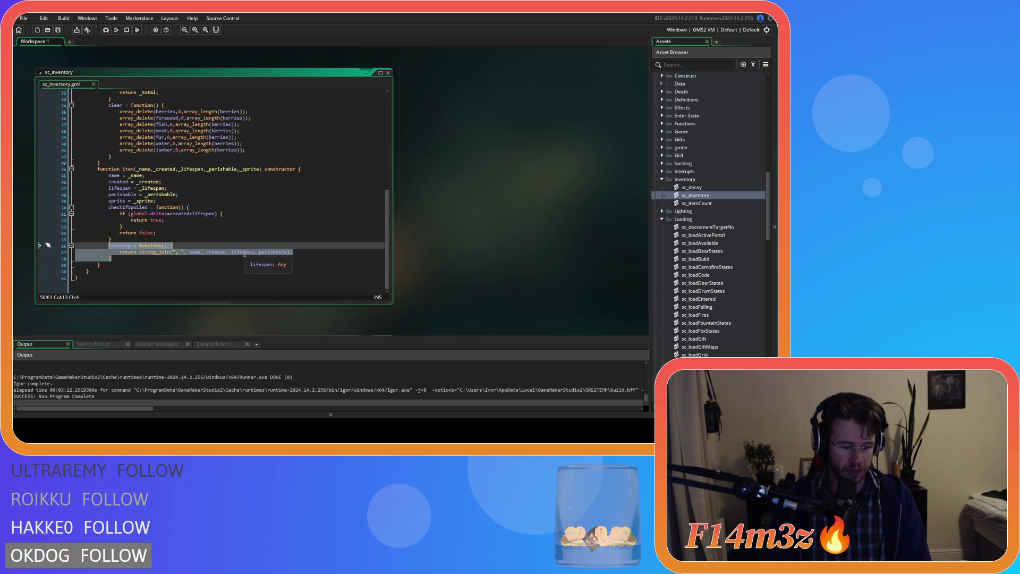
key(ctrl+k)
scroll(696, 202, up, 10)
double_click(695, 203)
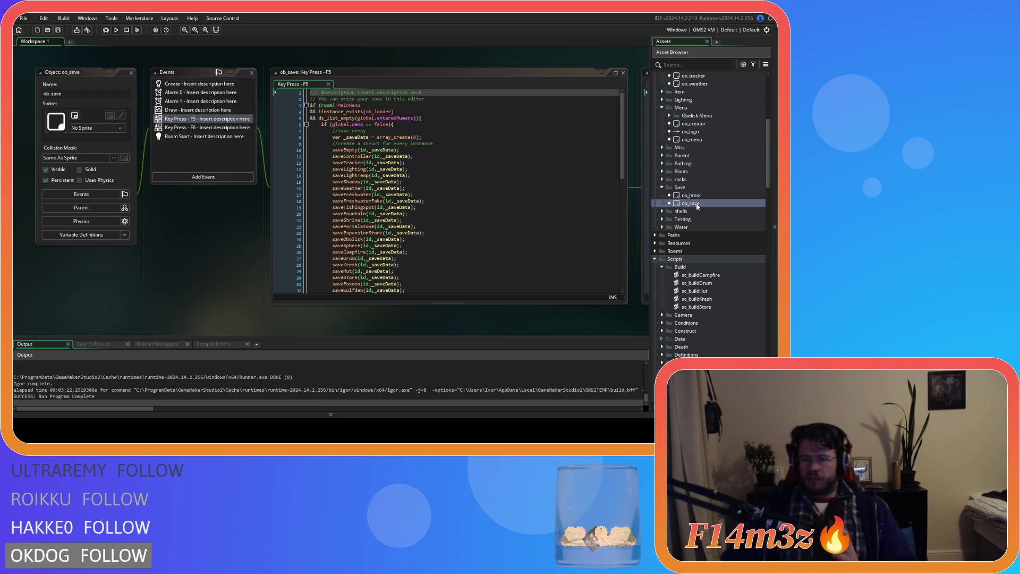
- In sc_saveHuman, comment out the saveInventory call on line 162 and uncomment the inv : inv field on line 159
drag(482, 323, 250, 337)
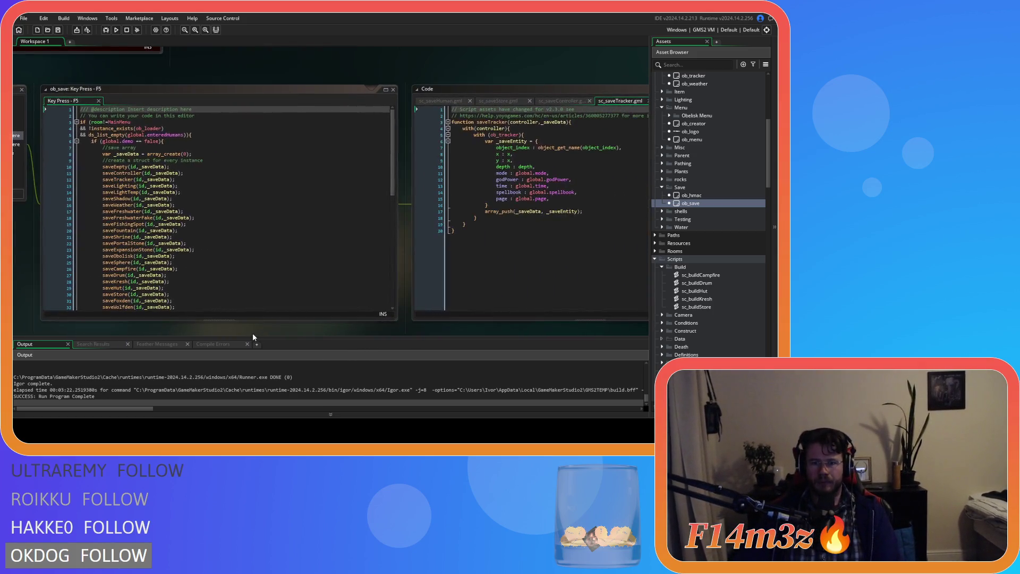
drag(360, 330, 238, 302)
click(318, 107)
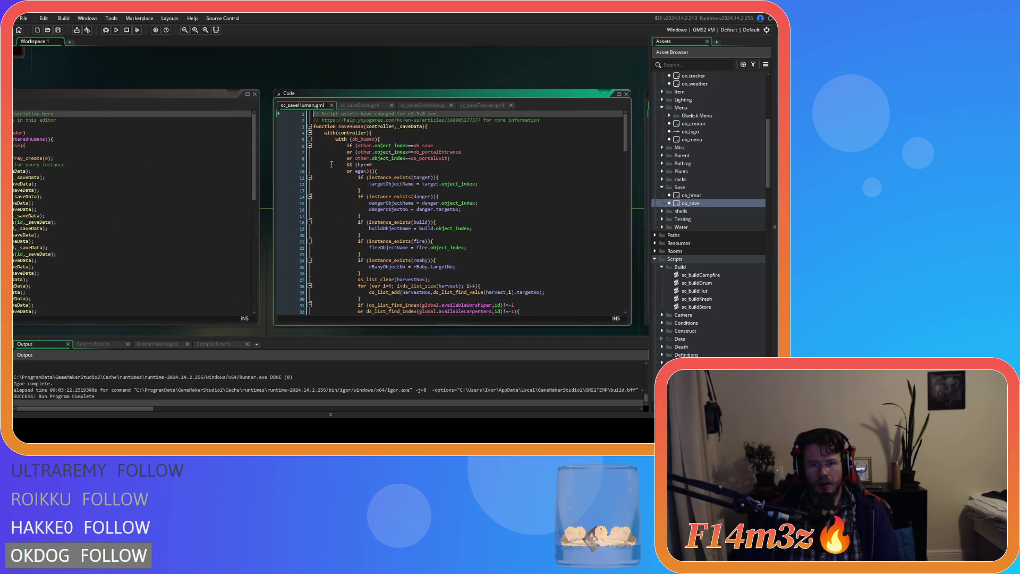
scroll(435, 251, down, 15)
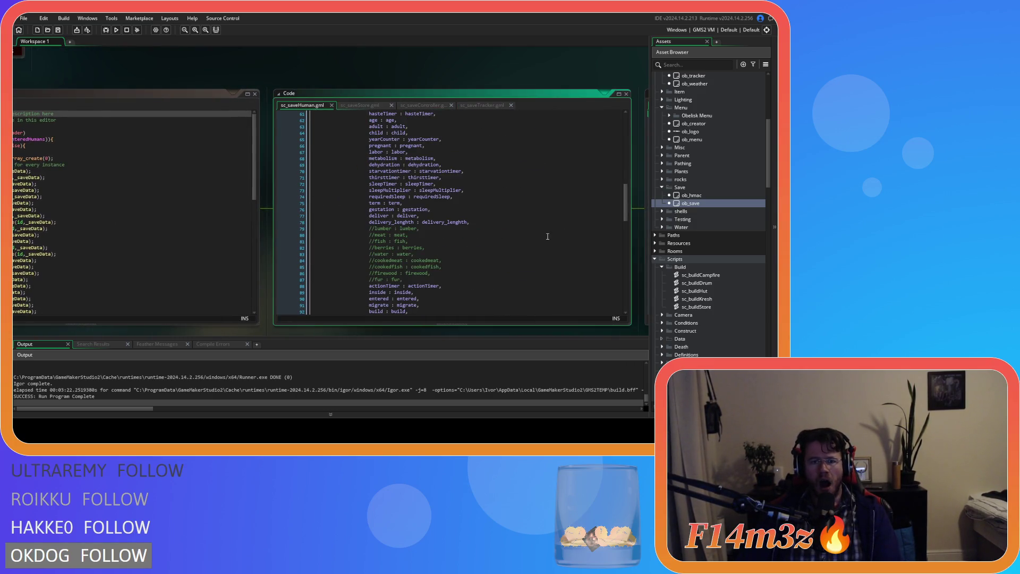
drag(627, 198, 626, 317)
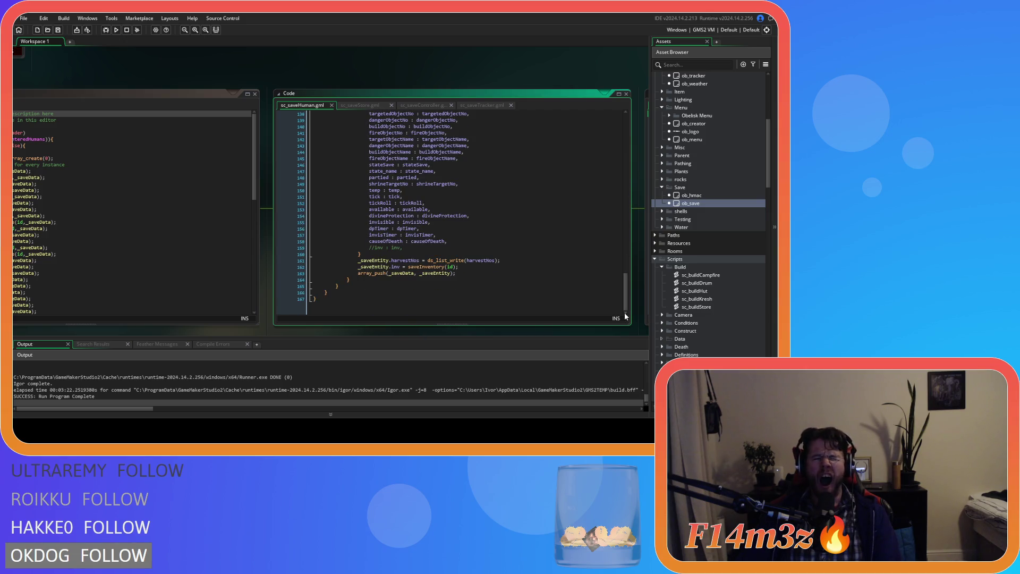
mouse_move(435, 266)
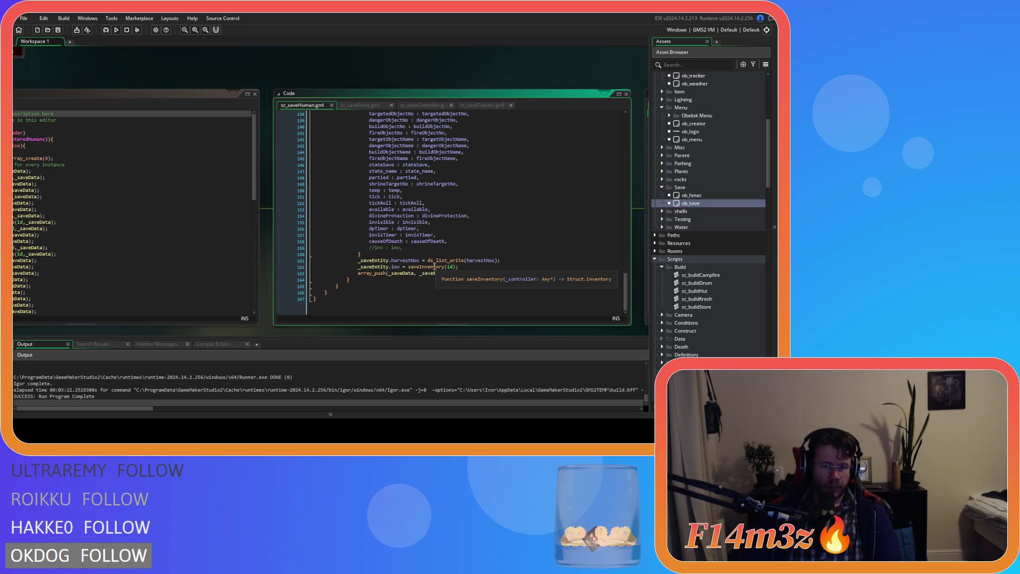
click(464, 267)
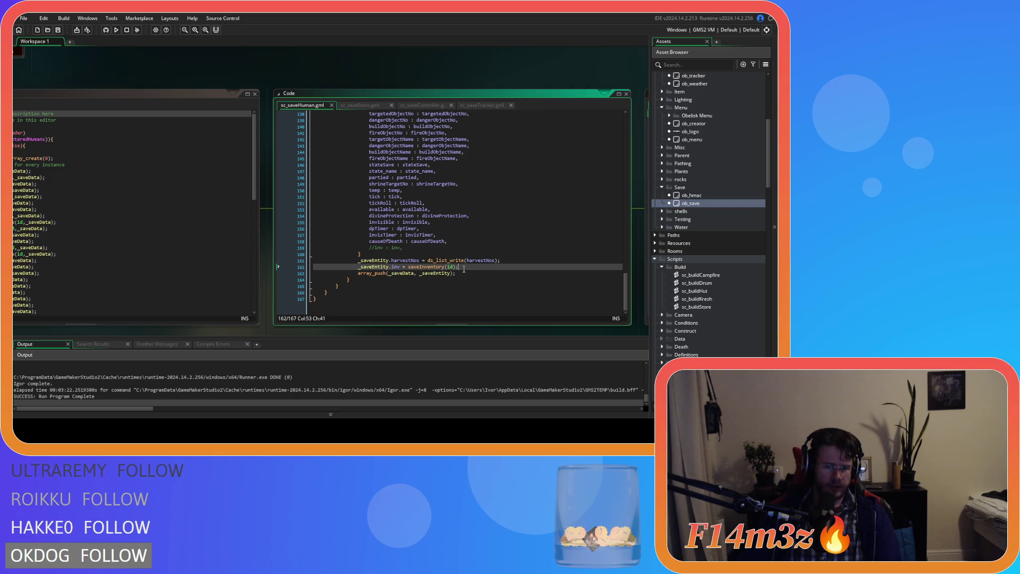
key(ctrl+k)
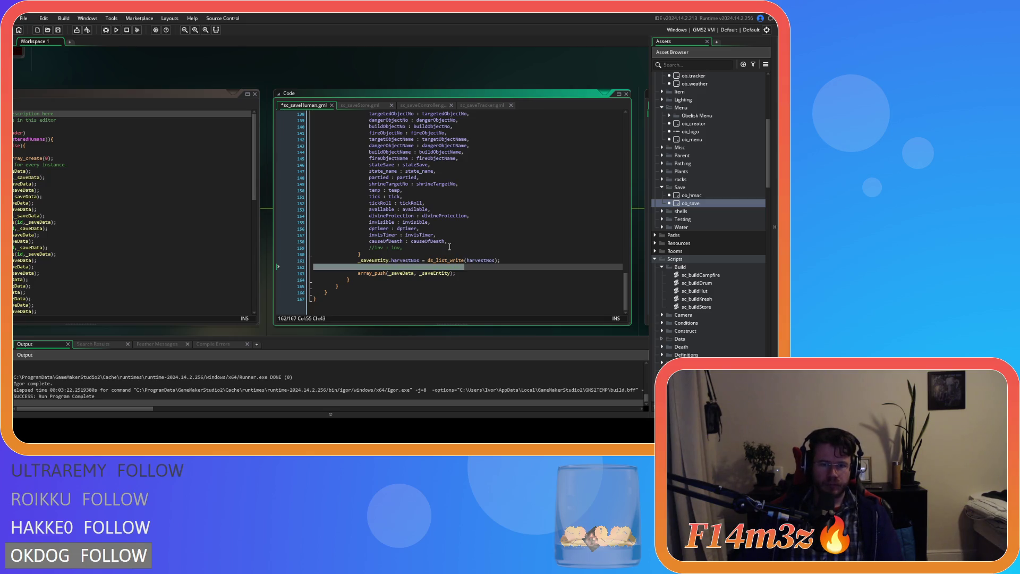
click(450, 247)
key(ctrl+shift+k)
click(360, 105)
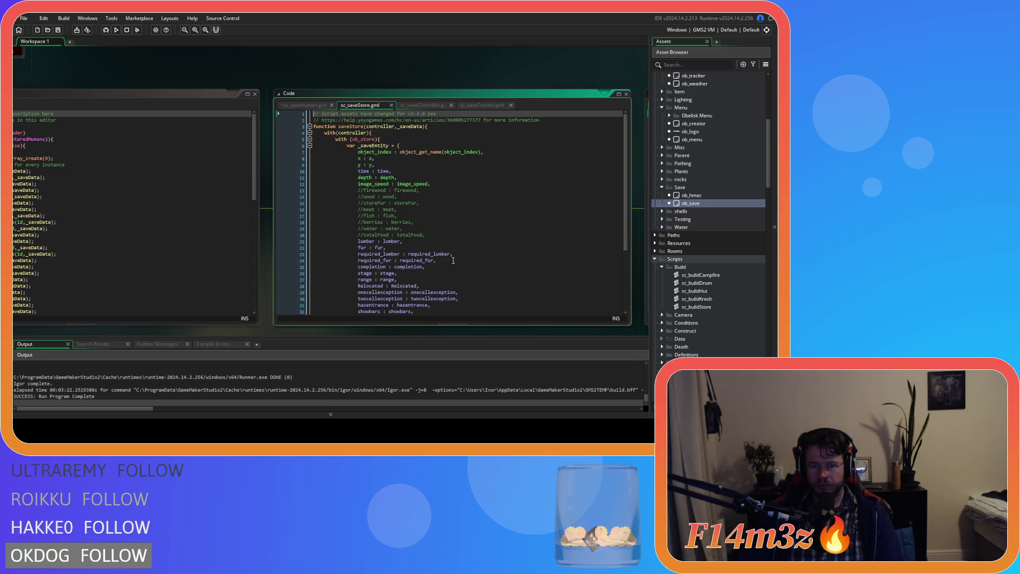
- In sc_saveStore, comment out the saveInventory(id) call on line 40 and uncomment inv : inv on line 38
scroll(443, 260, down, 5)
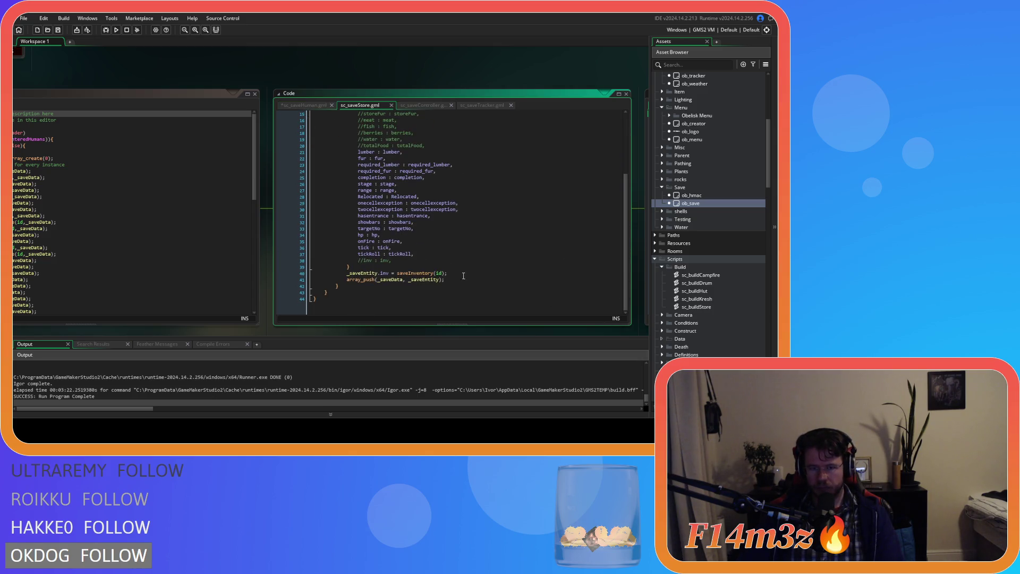
click(469, 272)
key(ctrl+k)
click(416, 257)
key(ctrl+shift+k)
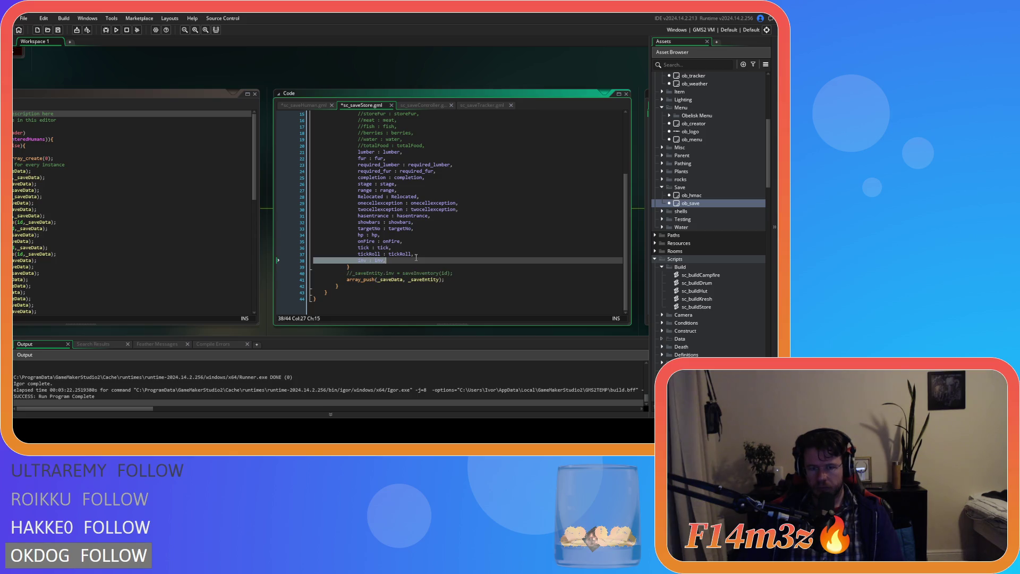
scroll(721, 292, down, 15)
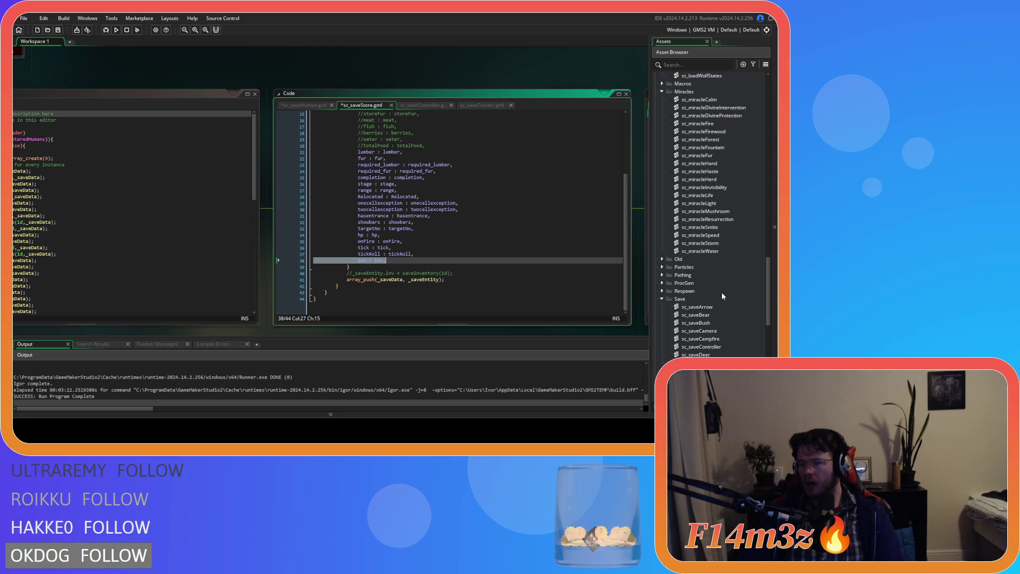
scroll(722, 294, down, 5)
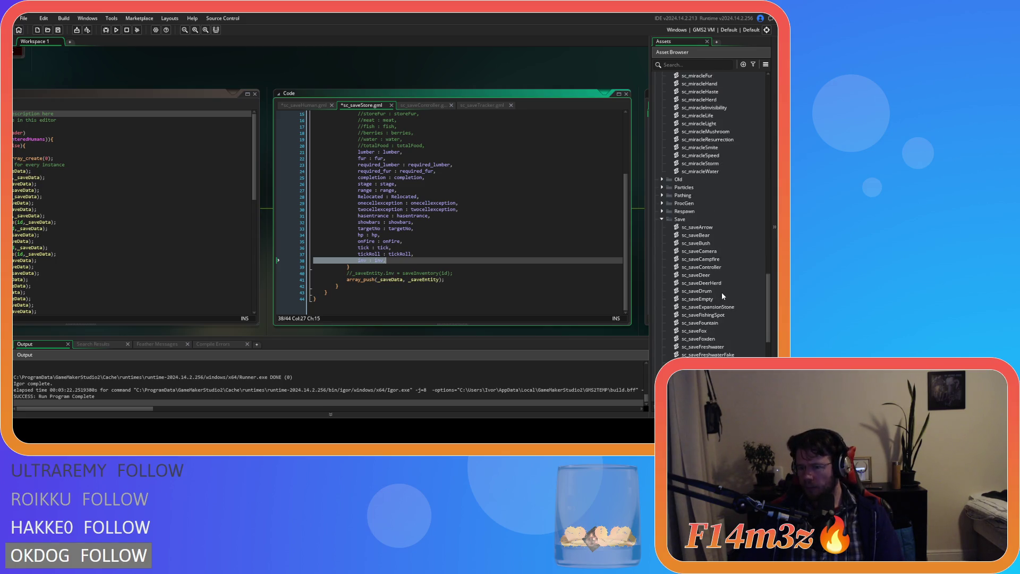
scroll(722, 292, down, 1)
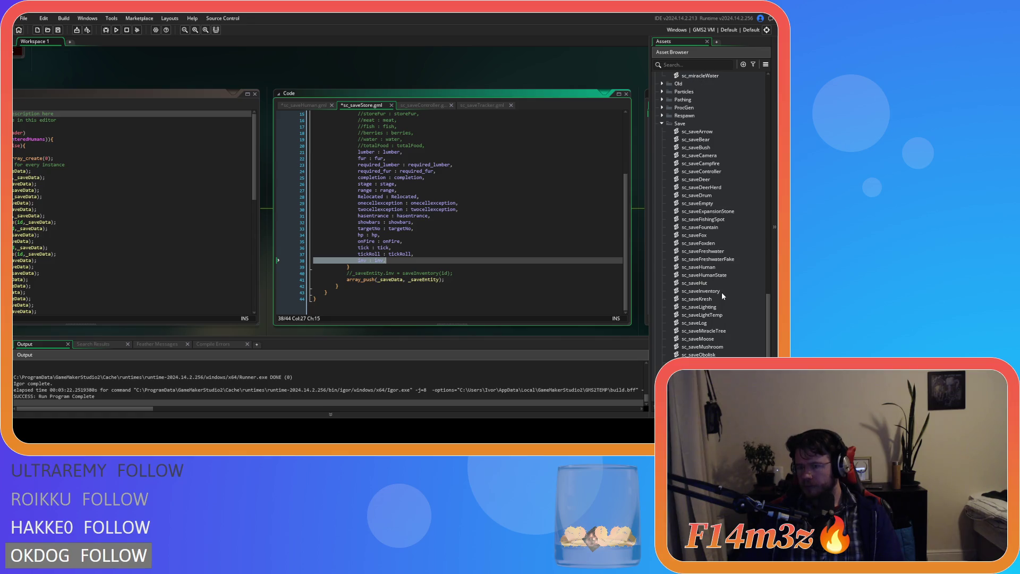
scroll(722, 294, down, 4)
scroll(721, 293, up, 10)
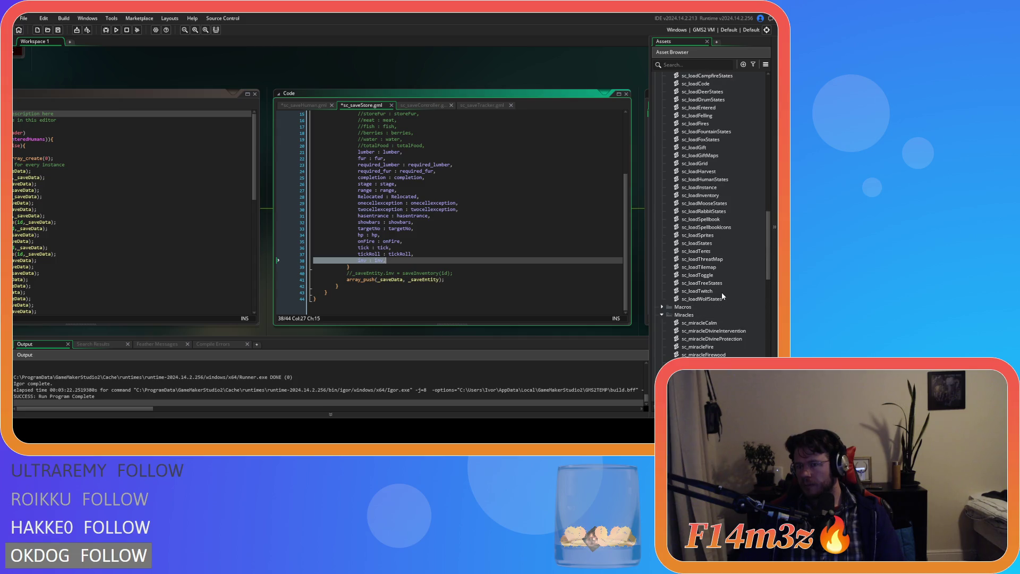
- Comment out the store's loadInventory call on line 9 of sc_loadSpellbook
double_click(702, 219)
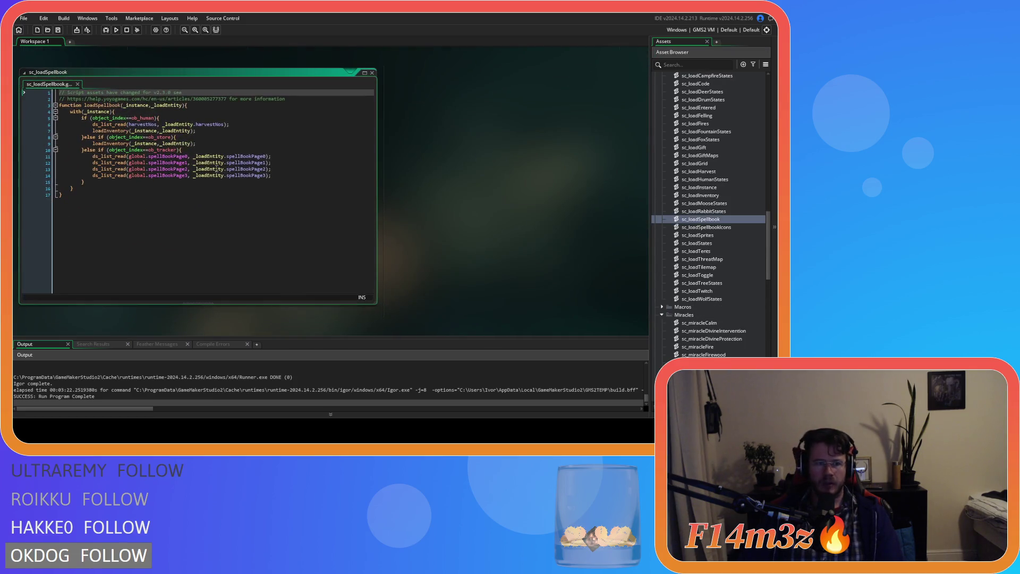
click(195, 137)
click(195, 144)
key(ctrl+k)
- Save and build the game, then jump to the first compile error at line 4 of sc_miracleCalm
triple_click(215, 130)
key(F5)
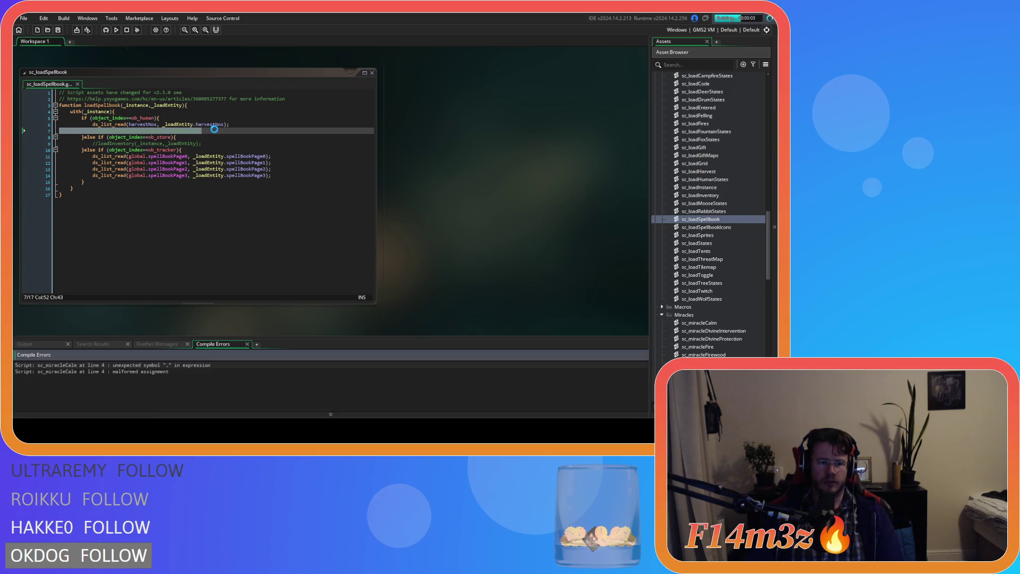
double_click(77, 365)
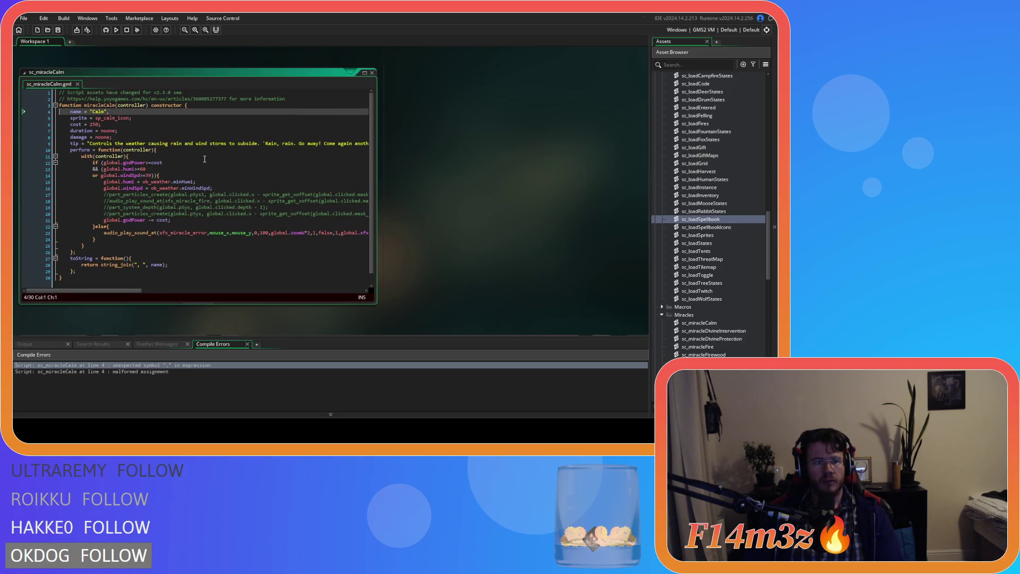
- Remove the trailing comma after "Calm" on line 4 of sc_miracleCalm and rebuild
click(134, 113)
key(BackSpace)
text(;)
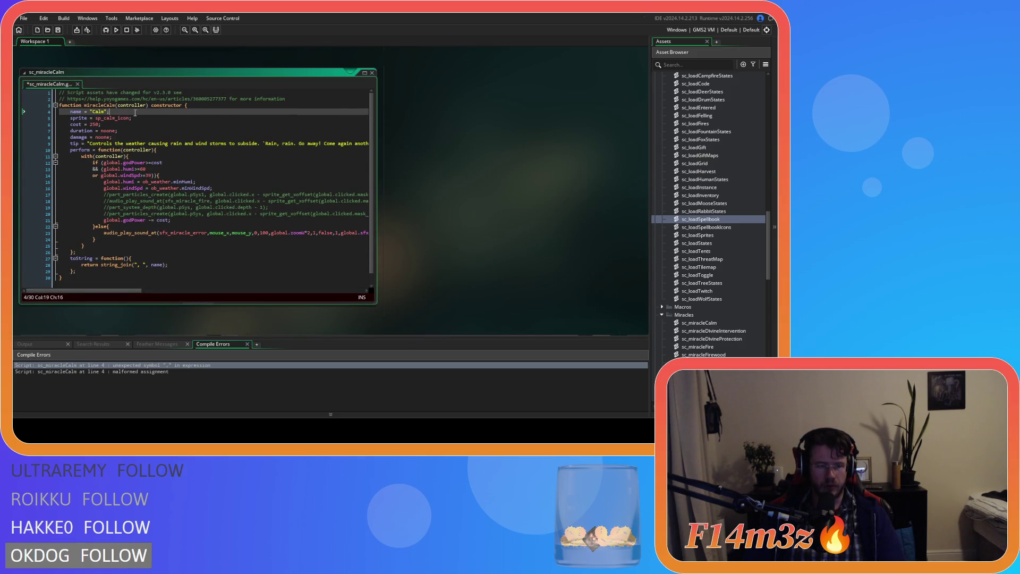
key(F5)
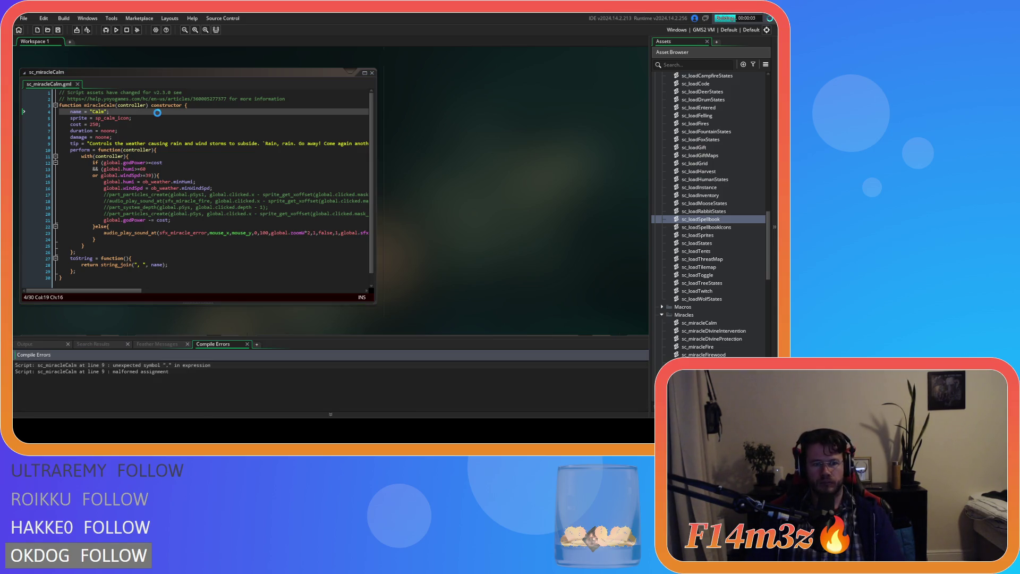
- Delete the trailing comma ending line 9, save sc_miracleCalm, and run the game
double_click(103, 365)
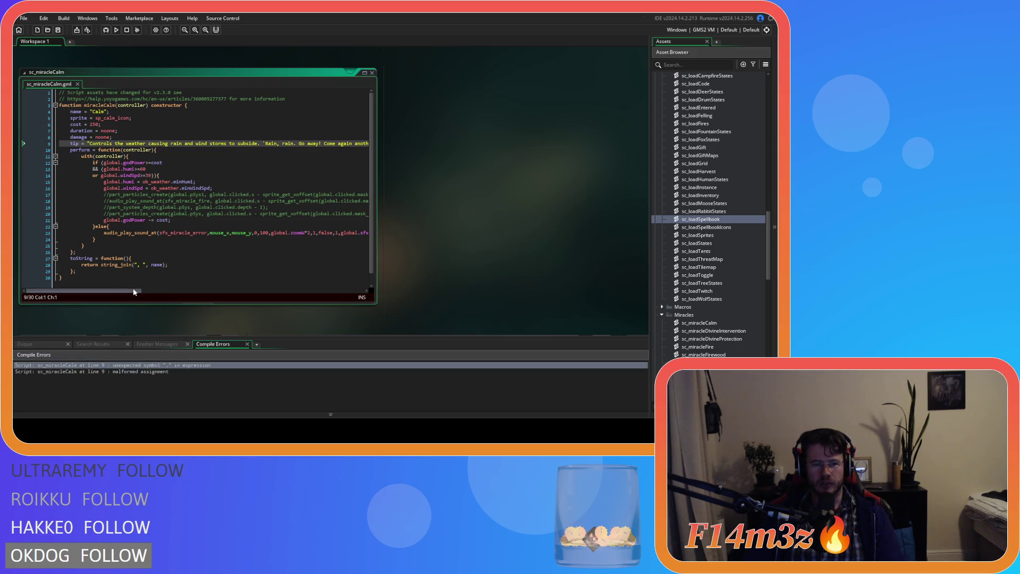
drag(130, 290, 203, 290)
click(192, 143)
key(BackSpace)
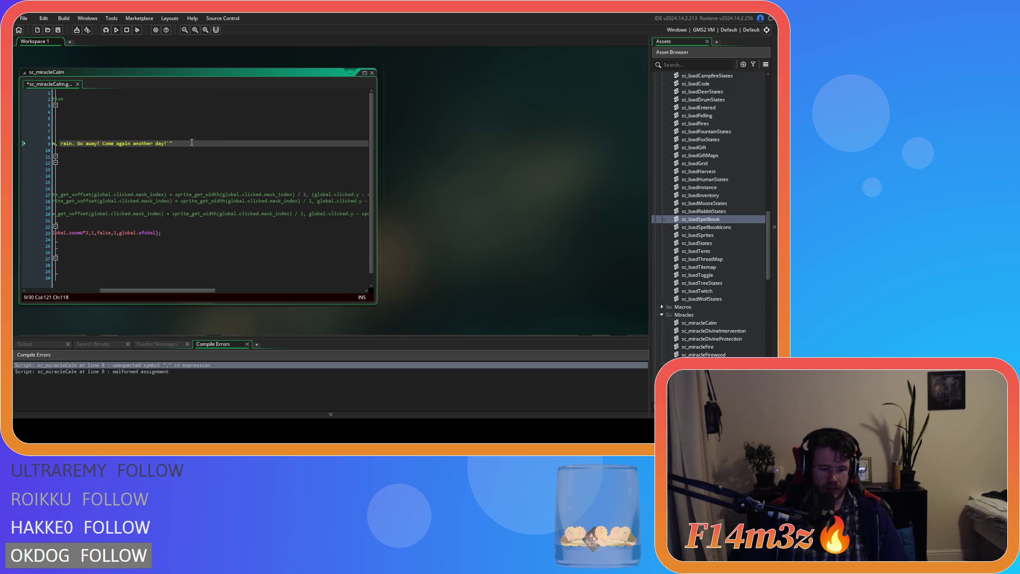
key(ctrl+s)
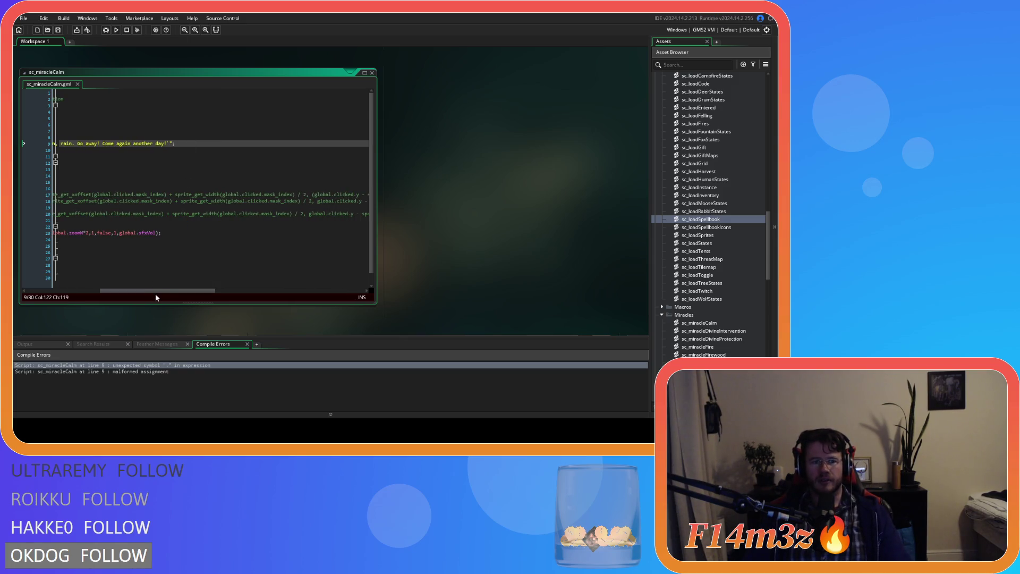
drag(154, 290, 61, 286)
key(F5)
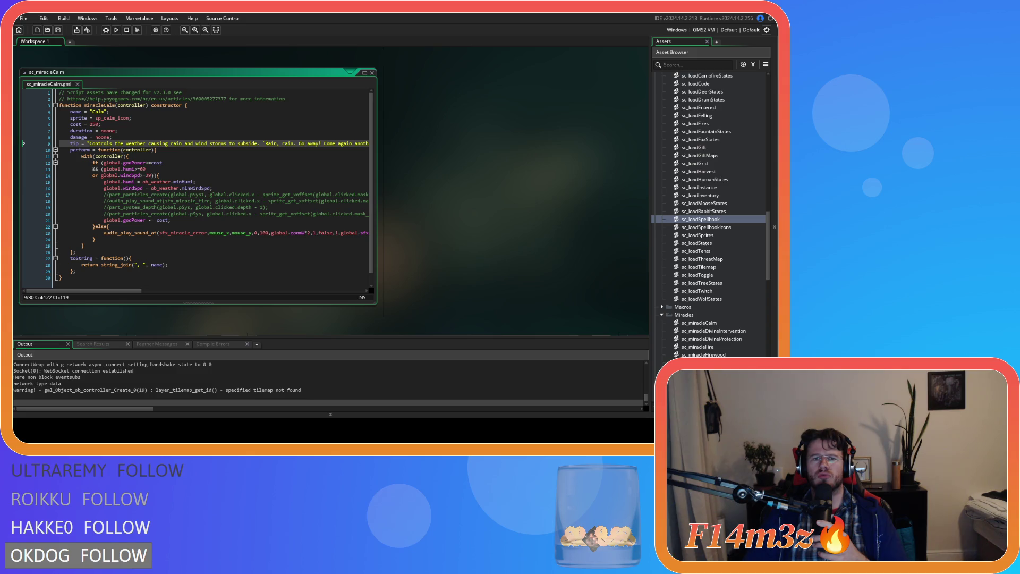
- Comment out the page 1 spellbook list lines in ob_tracker's Create event
scroll(716, 212, up, 10)
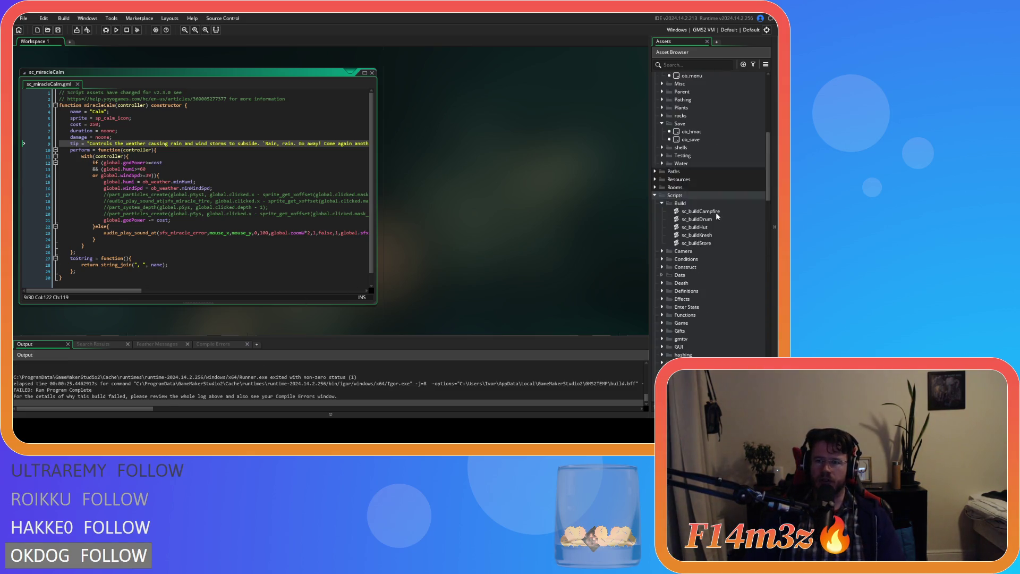
scroll(716, 212, up, 6)
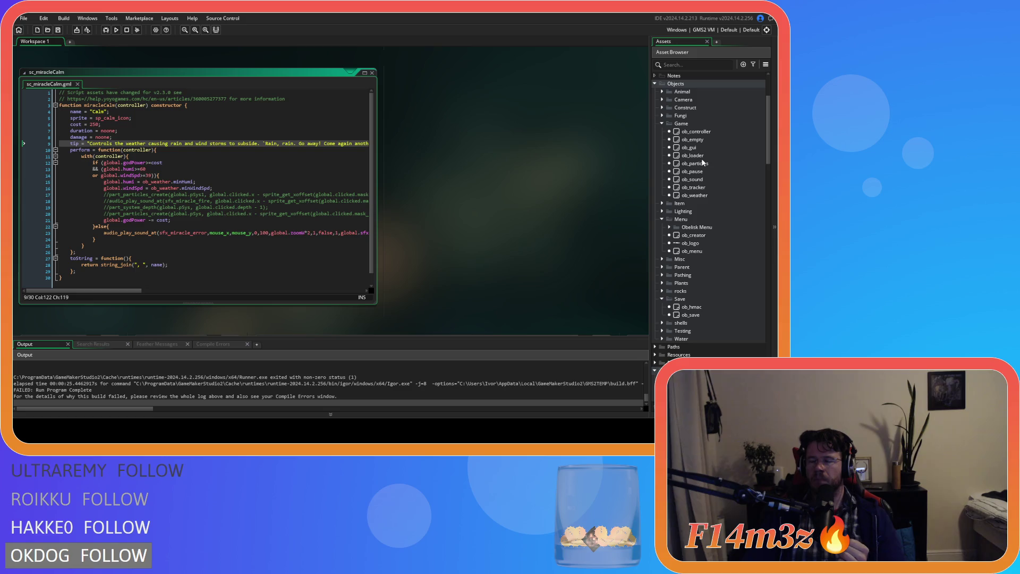
double_click(709, 187)
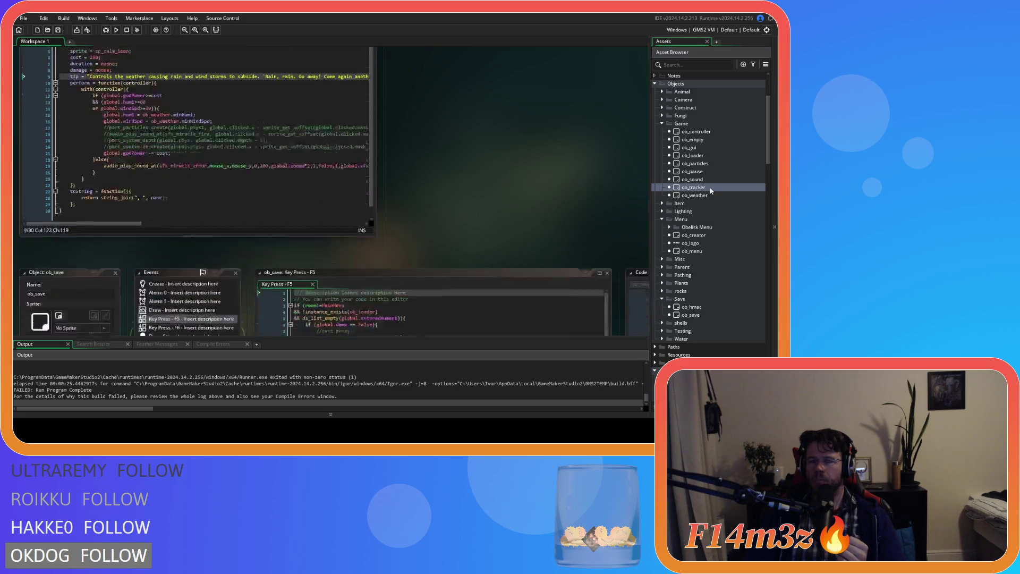
scroll(397, 244, down, 5)
scroll(378, 233, down, 8)
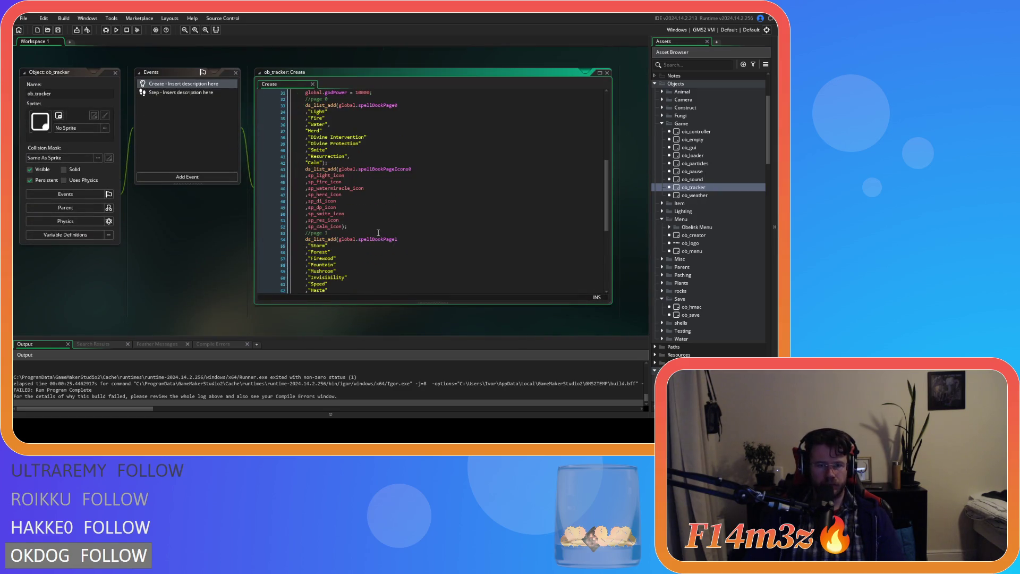
scroll(379, 233, down, 4)
mouse_move(349, 217)
mouse_down()
mouse_move(289, 186)
mouse_move(277, 143)
mouse_up()
scroll(289, 186, up, 2)
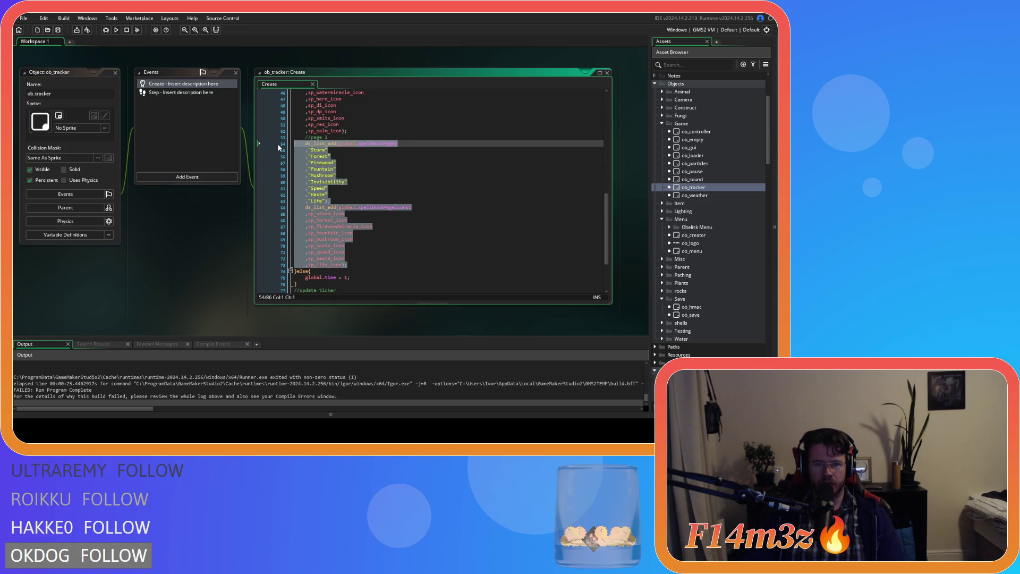
scroll(428, 196, up, 10)
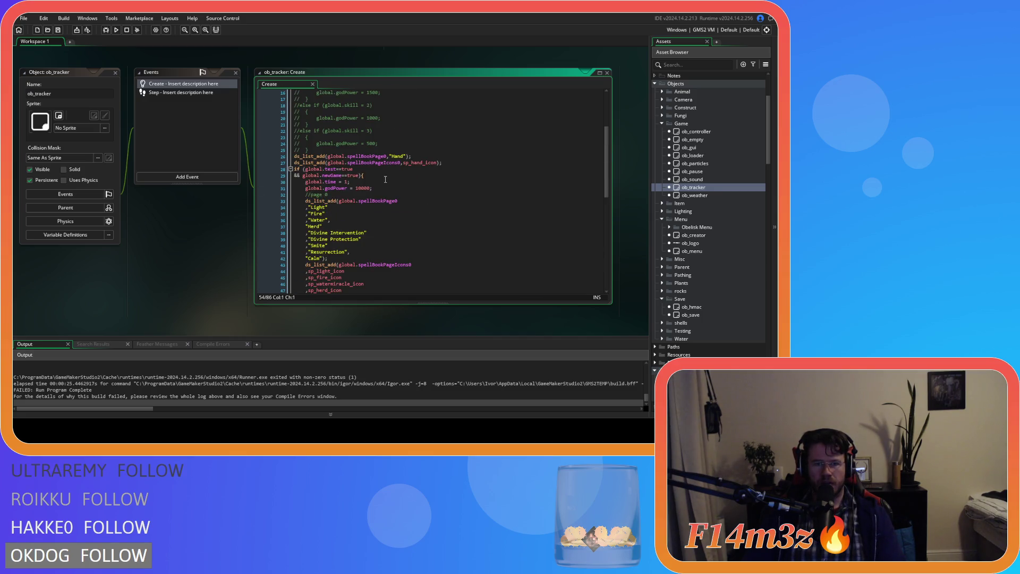
scroll(386, 179, down, 5)
scroll(385, 179, down, 4)
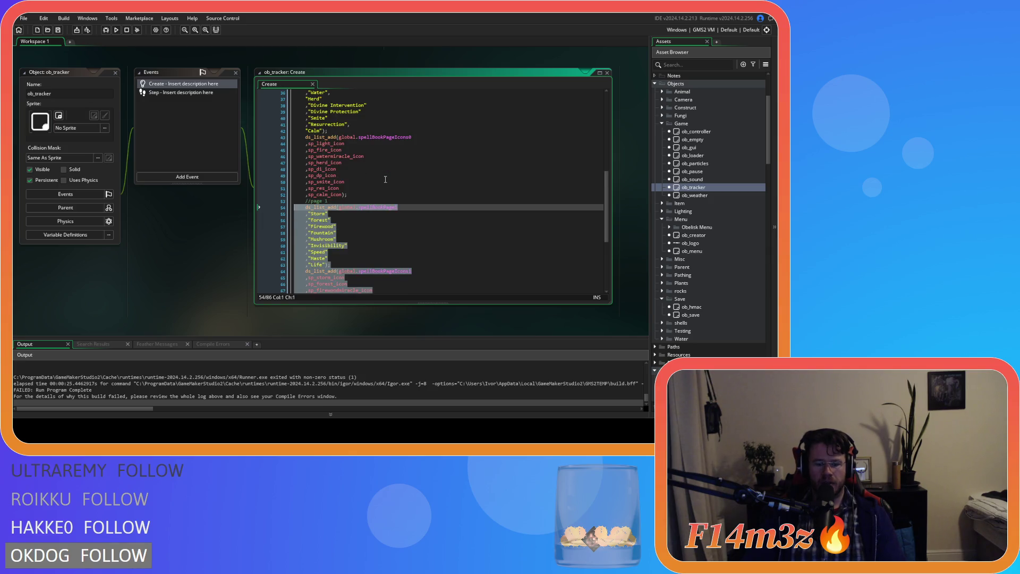
key(ctrl+k)
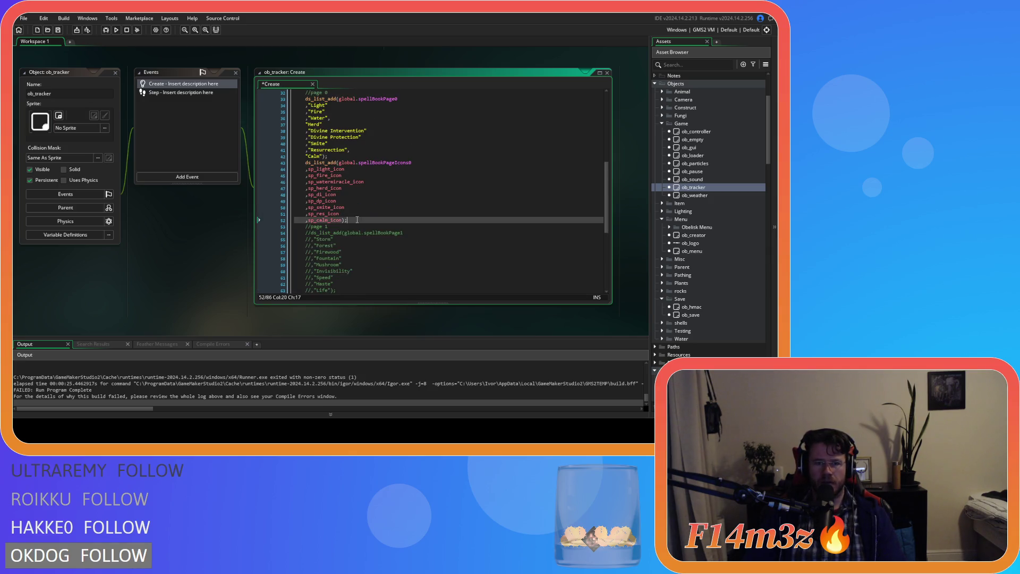
- Comment out the page 0 spellBookPage0 and icon list lines, save, and build and run the game
scroll(386, 179, up, 8)
shift+click(291, 165)
mouse_move(292, 165)
mouse_down()
mouse_move(298, 160)
mouse_move(304, 179)
mouse_up()
scroll(445, 226, down, 8)
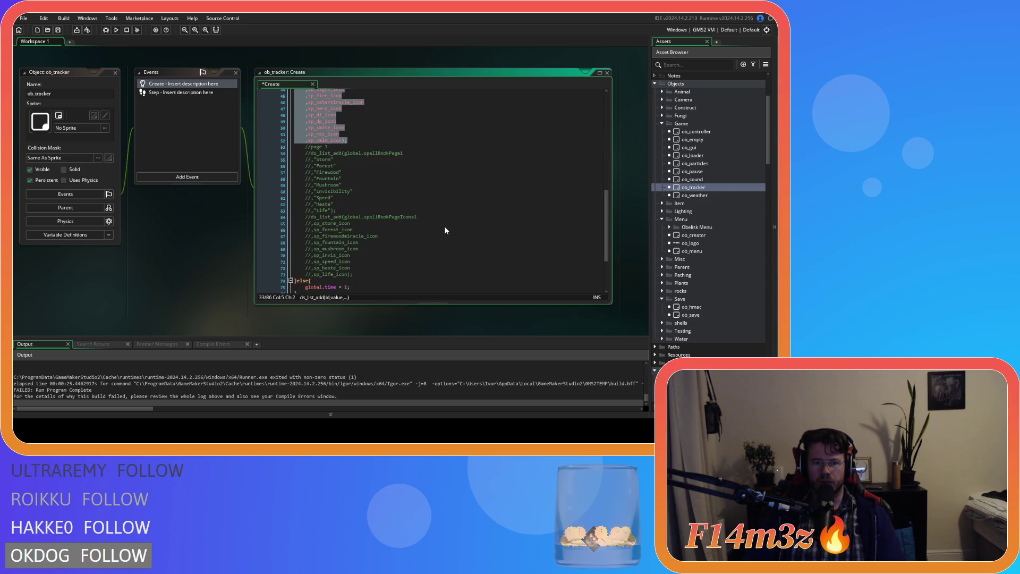
scroll(445, 226, up, 5)
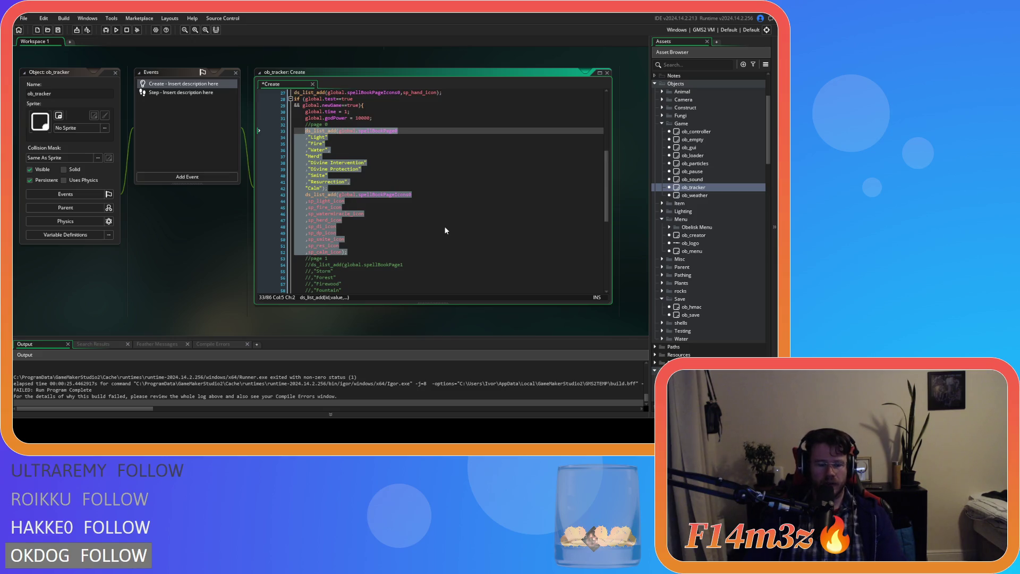
key(ctrl+k)
scroll(445, 230, down, 10)
click(431, 169)
key(ctrl+s)
scroll(432, 168, up, 12)
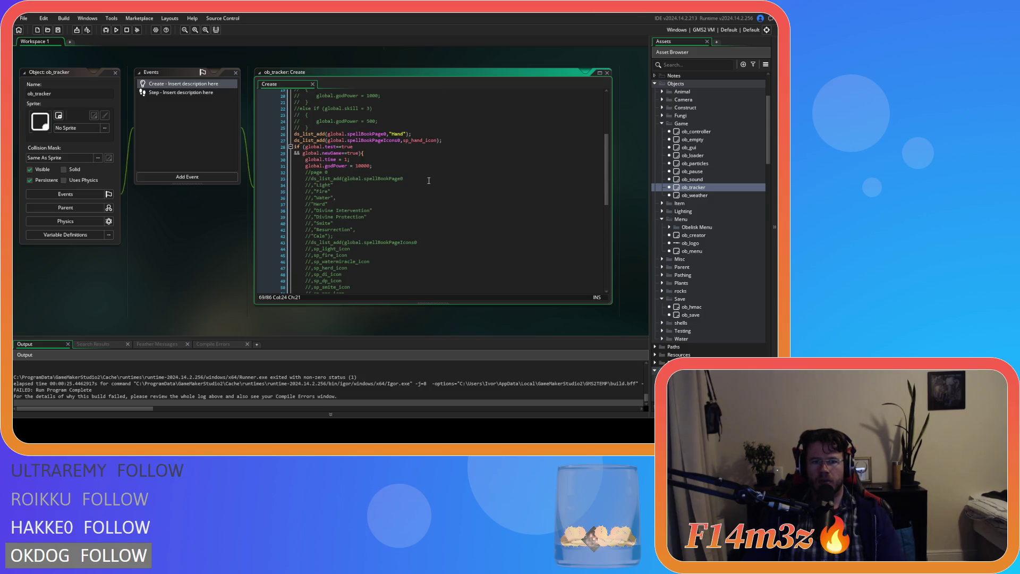
key(F5)
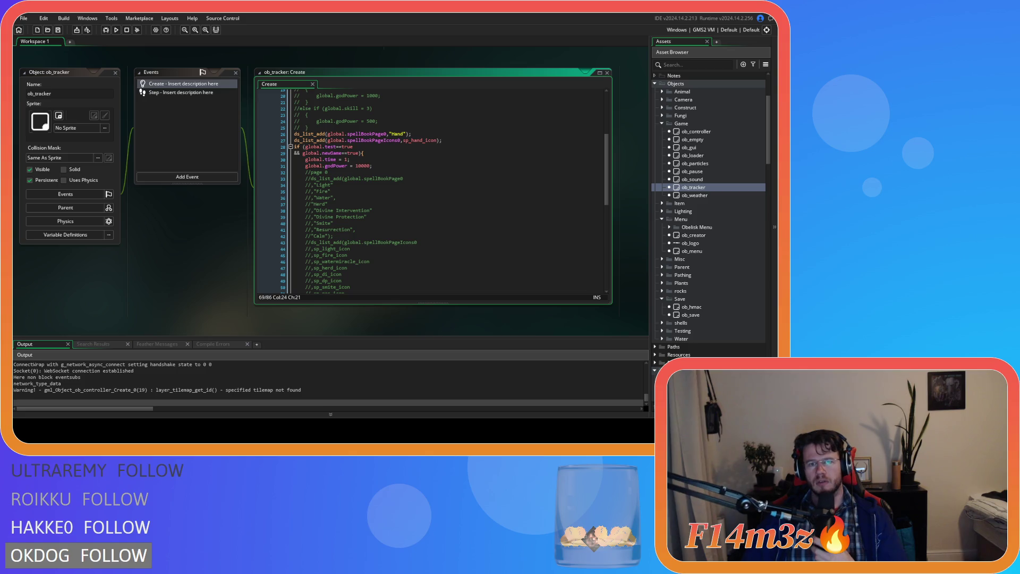
- Comment out the two Hand spellbook entries on lines 26–27, rebuild, and open ob_menu
click(358, 223)
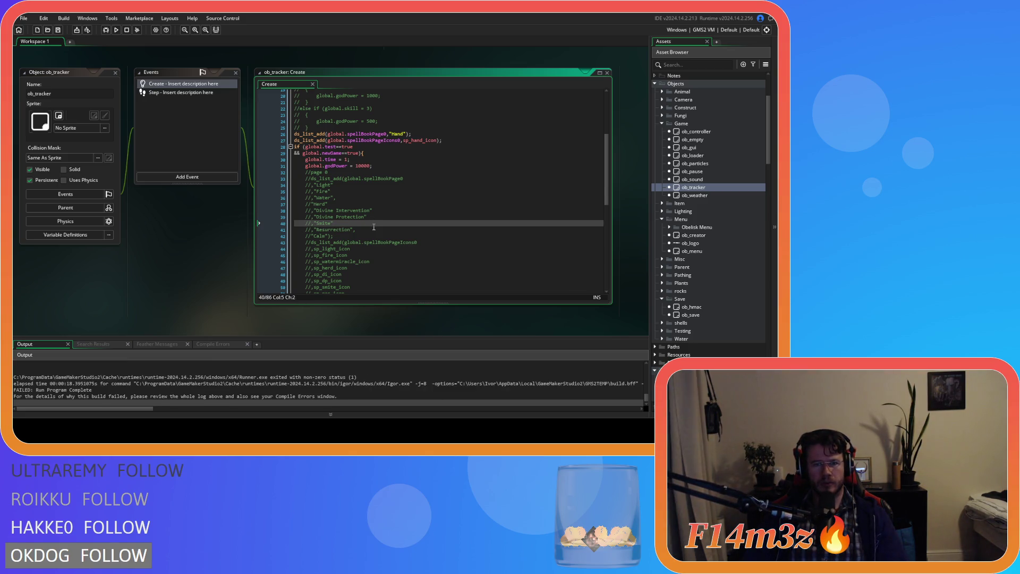
scroll(375, 226, up, 2)
click(452, 171)
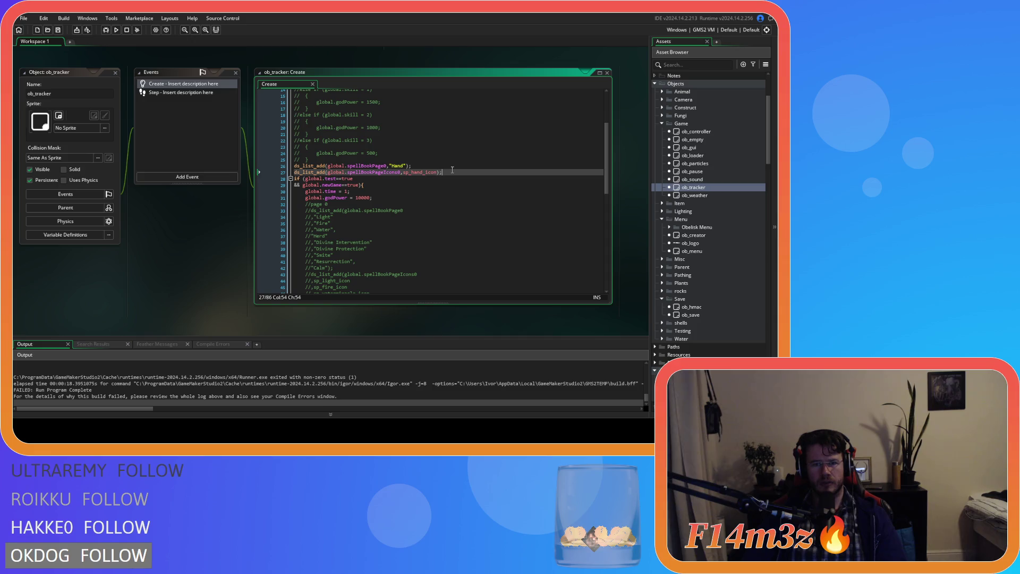
drag(452, 171, 253, 160)
key(ctrl+k)
key(F5)
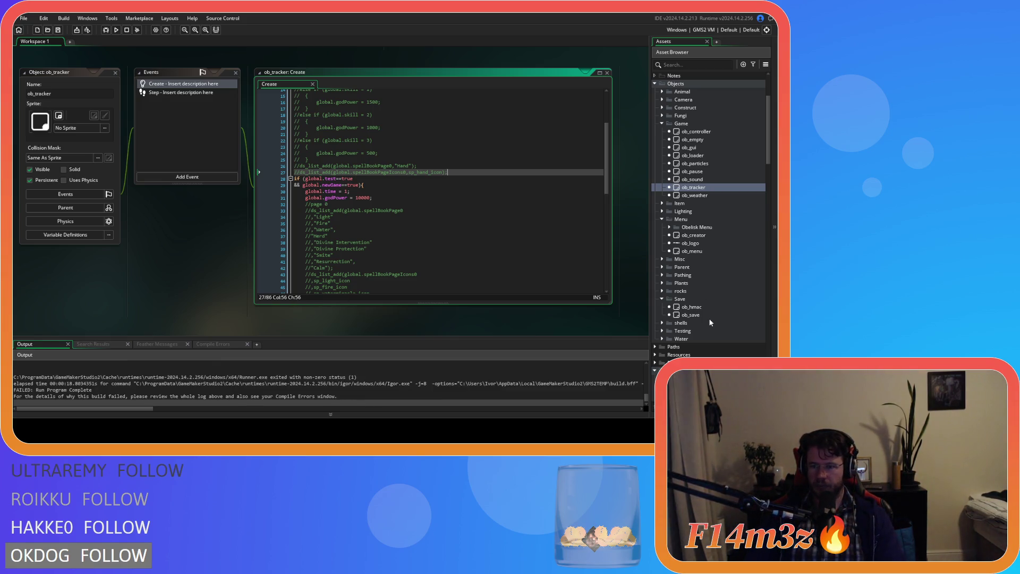
double_click(703, 251)
scroll(176, 152, down, 3)
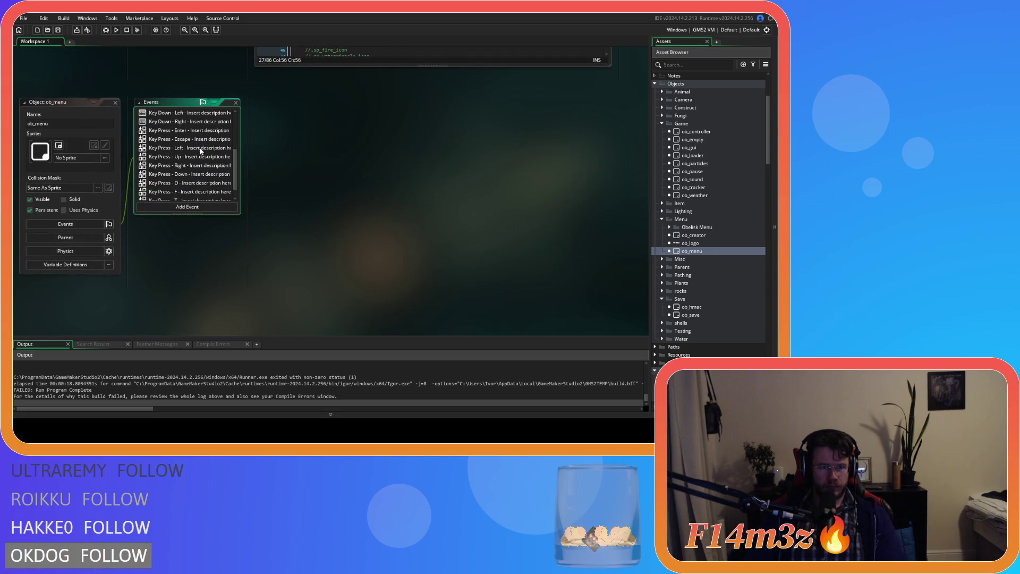
- Comment out spellbook list lines 161–168 in ob_menu's Key Press - Enter event and run the game
scroll(201, 151, up, 1)
click(200, 148)
drag(609, 152, 605, 231)
scroll(582, 268, down, 10)
mouse_move(490, 234)
mouse_down()
mouse_move(351, 198)
mouse_move(492, 234)
mouse_up()
key(ctrl+k)
mouse_move(607, 287)
mouse_down()
mouse_move(610, 143)
mouse_move(626, 294)
mouse_up()
click(550, 221)
key(F5)
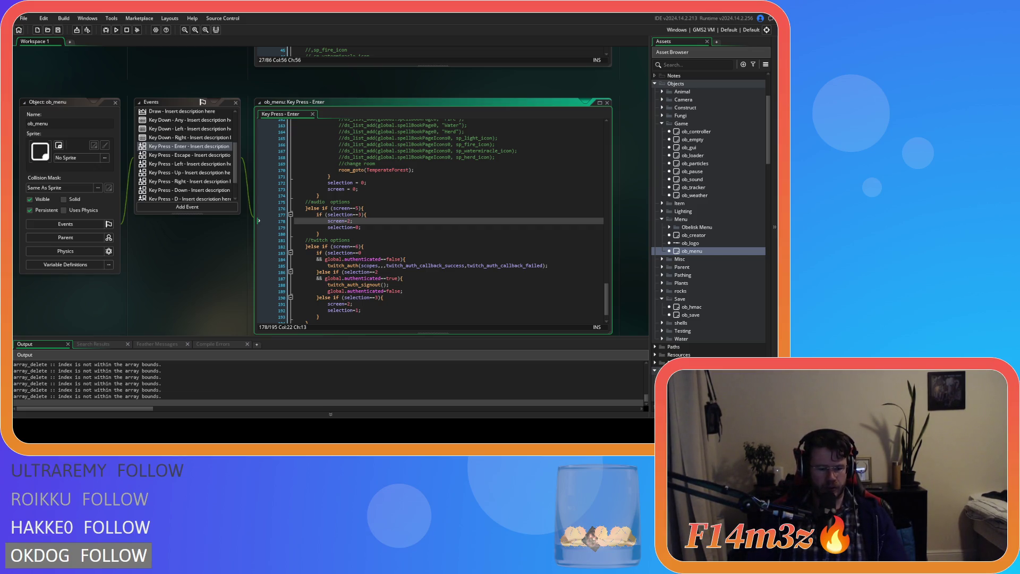
- Test the running game, then close it and return to the editor
key(alt+Tab)
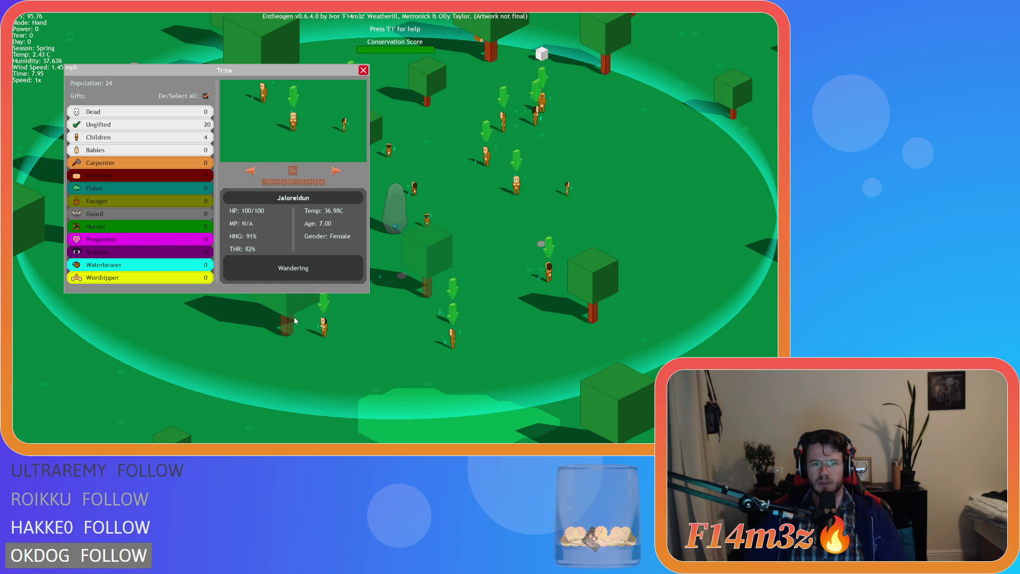
key(alt+F4)
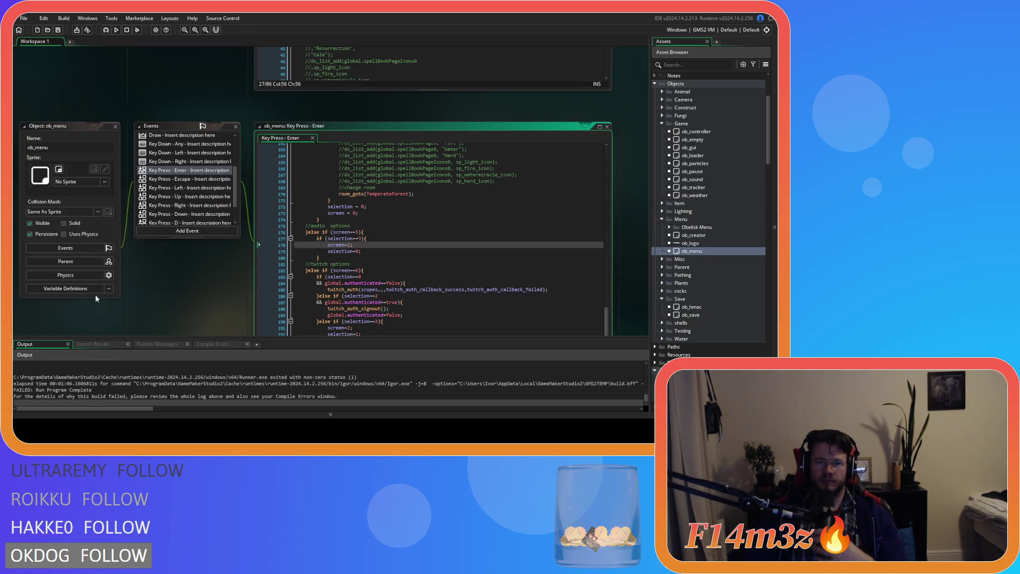
scroll(171, 285, down, 5)
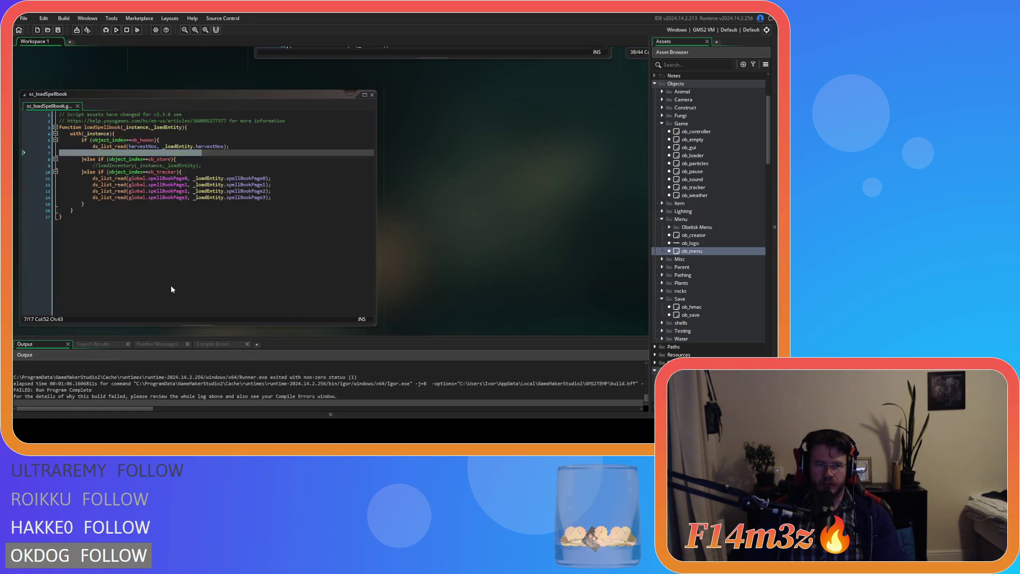
scroll(712, 271, up, 4)
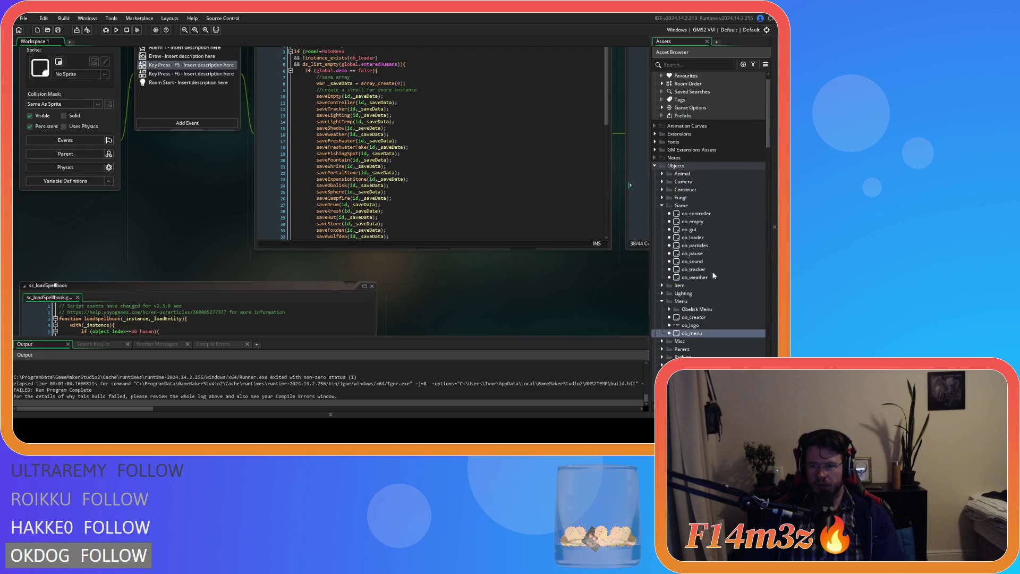
- Comment out the hotbar(id) call on line 6 of ob_gui's Step event and run the game successfully
click(696, 221)
double_click(691, 230)
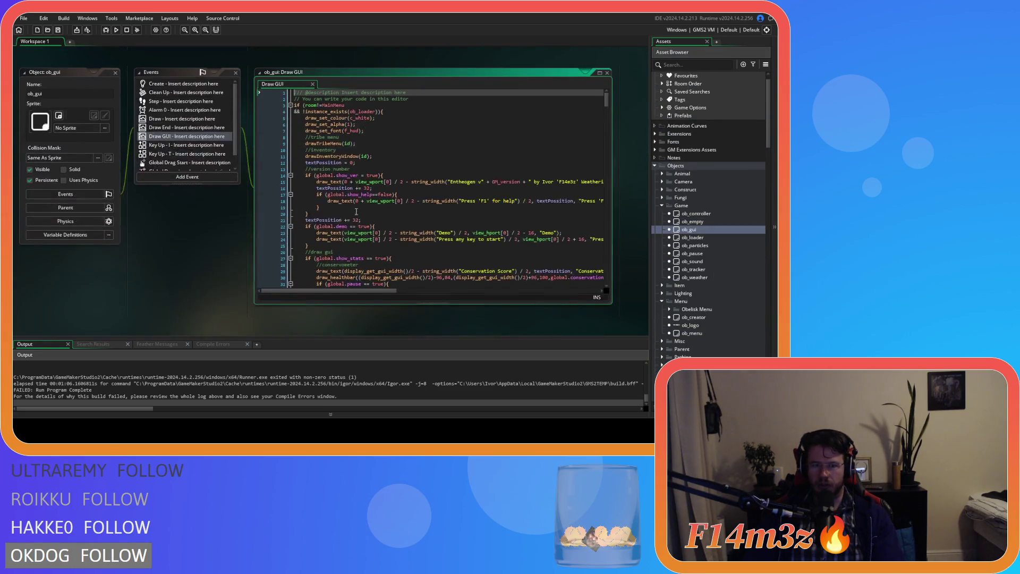
scroll(183, 398, up, 3)
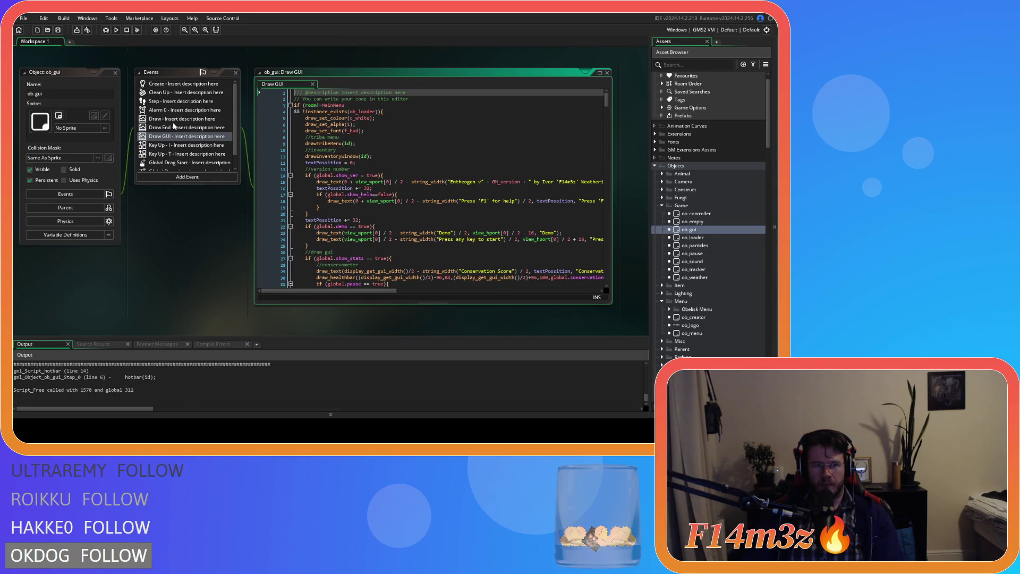
double_click(174, 101)
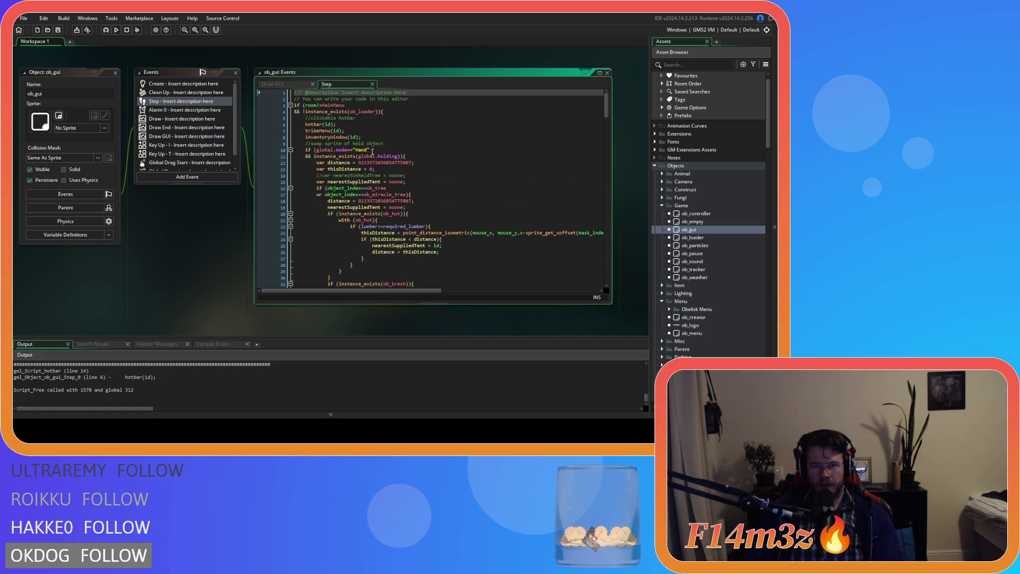
click(375, 124)
key(shift+Home)
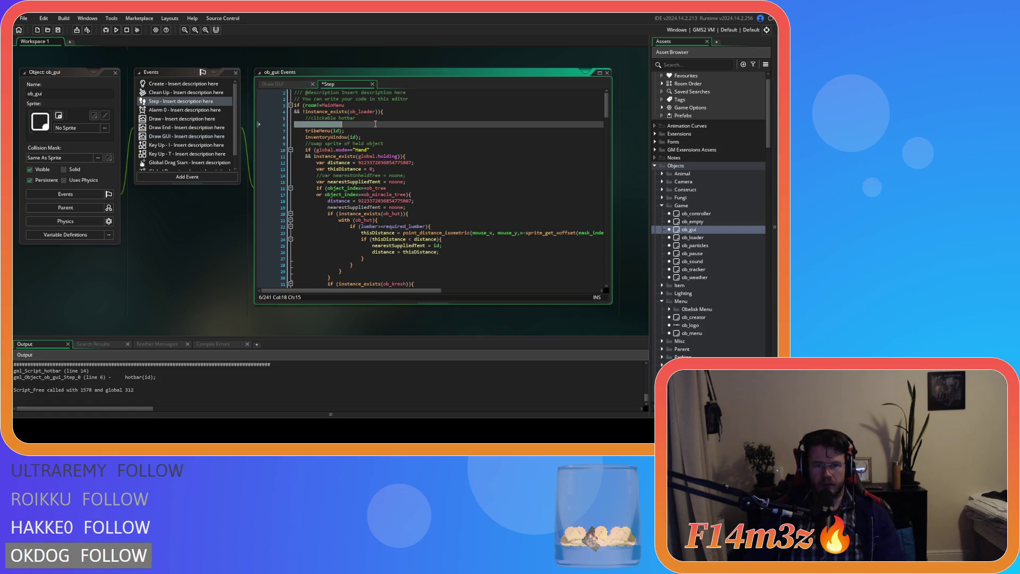
key(F5)
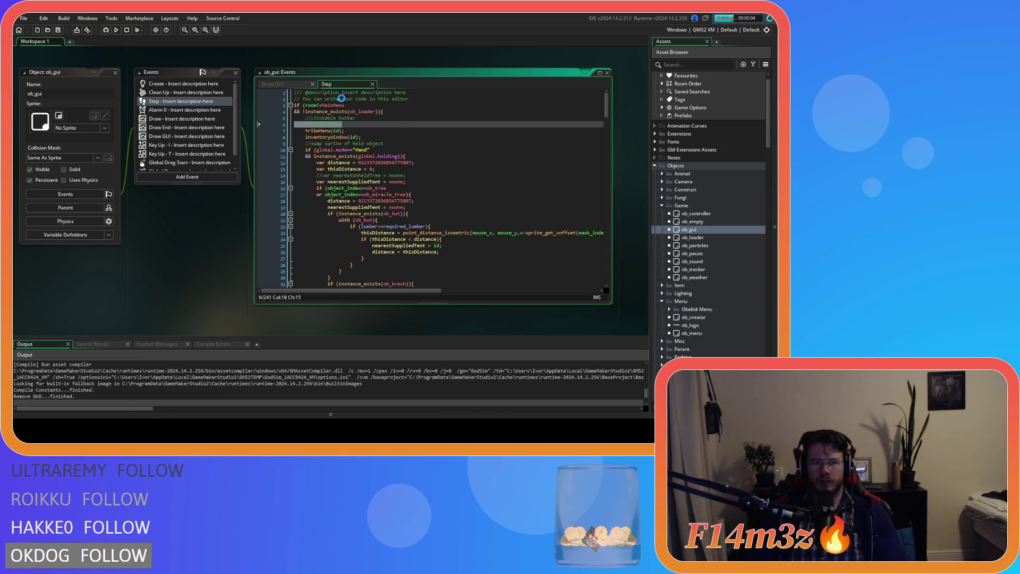
drag(374, 150, 317, 150)
key(ctrl+f)
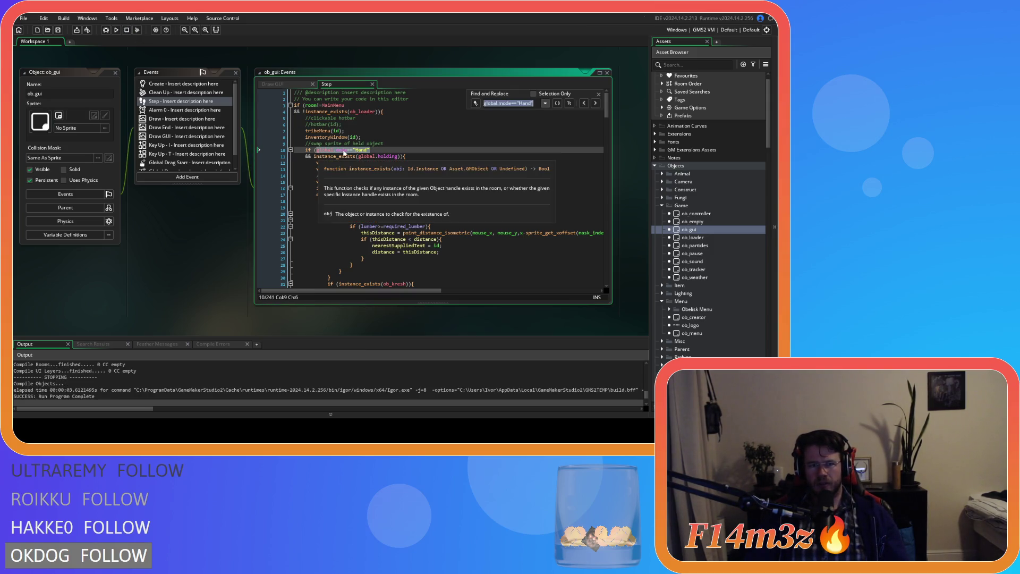
- Search the whole project for global.mode=="Hand", finding two matches in ob_gui and ob_controller
click(599, 94)
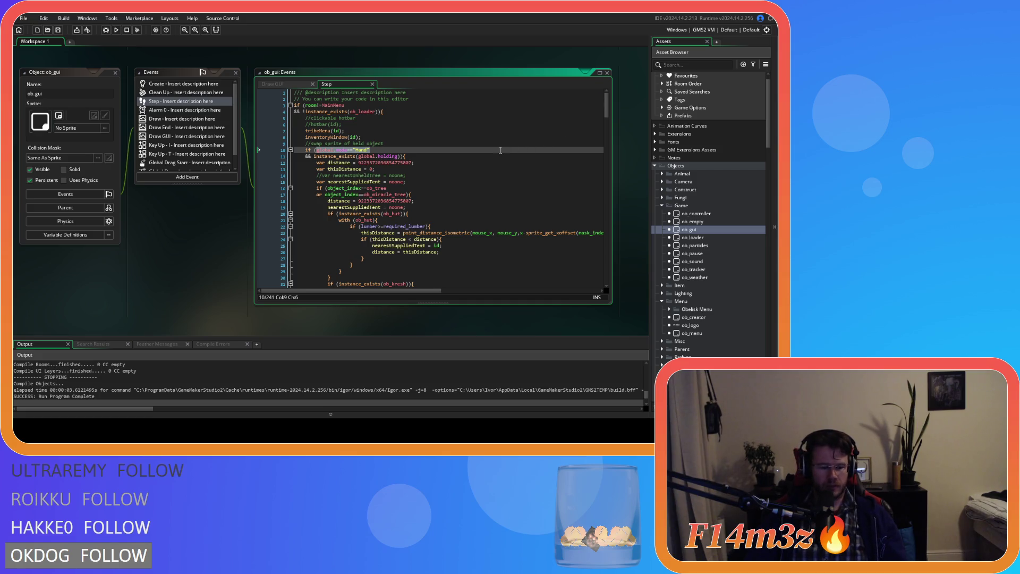
key(ctrl+shift+f)
click(219, 111)
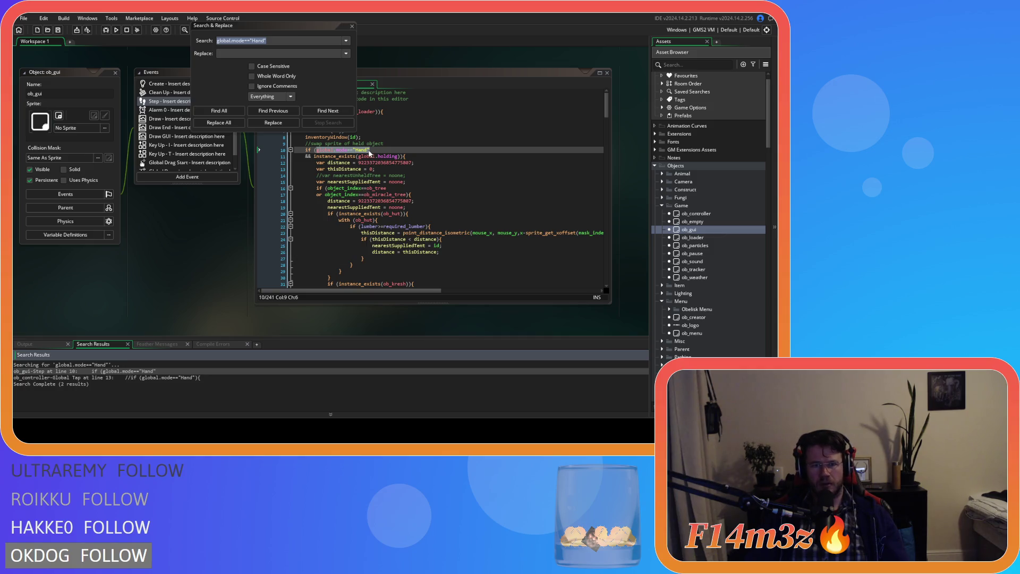
key(End)
key(BackSpace)
key(BackSpace)
key(BackSpace)
key(BackSpace)
key(BackSpace)
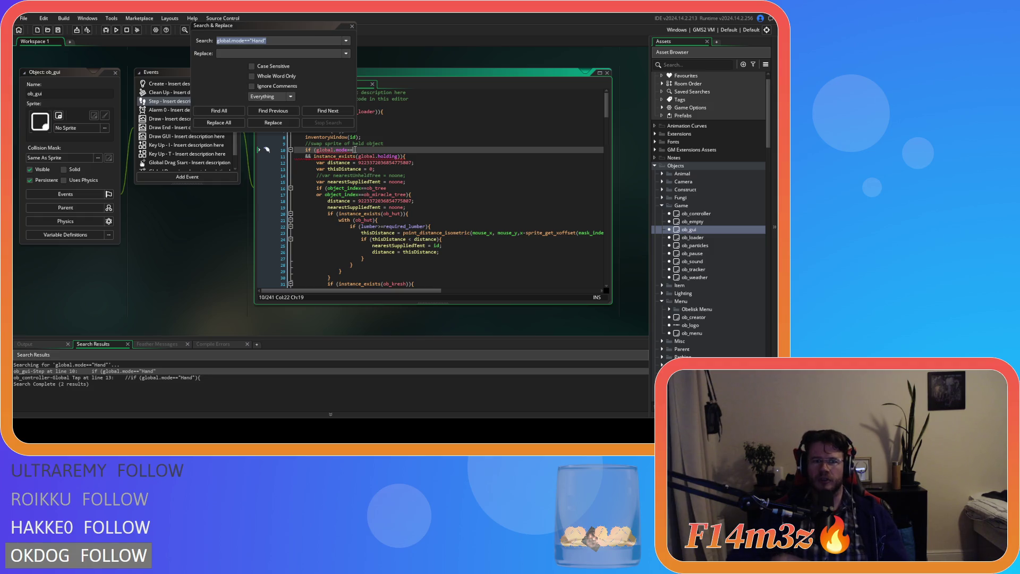
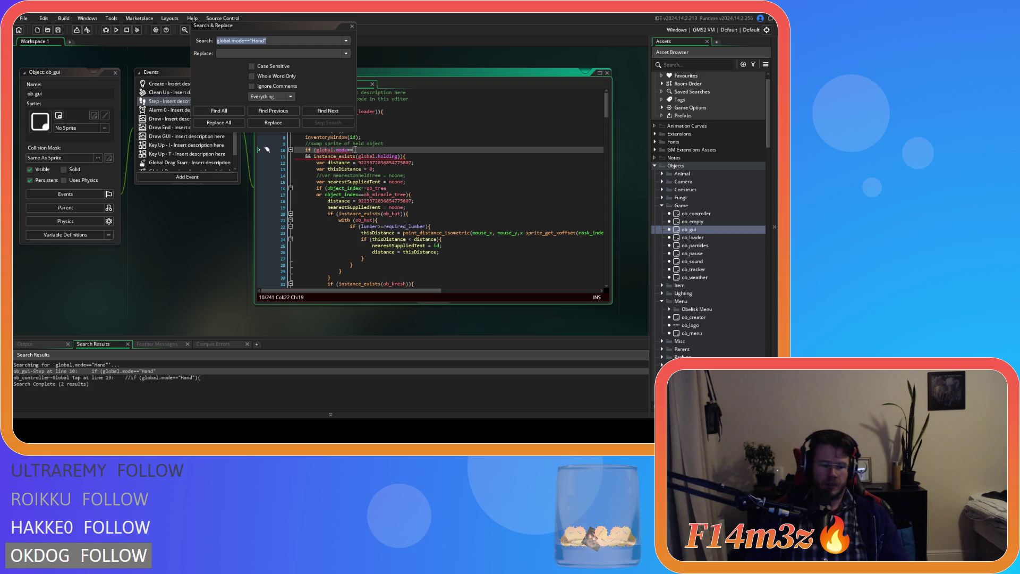
- Change line 10 of ob_gui's Step code to global.mode==global.miracleHand and close Search & Replace
text(global)
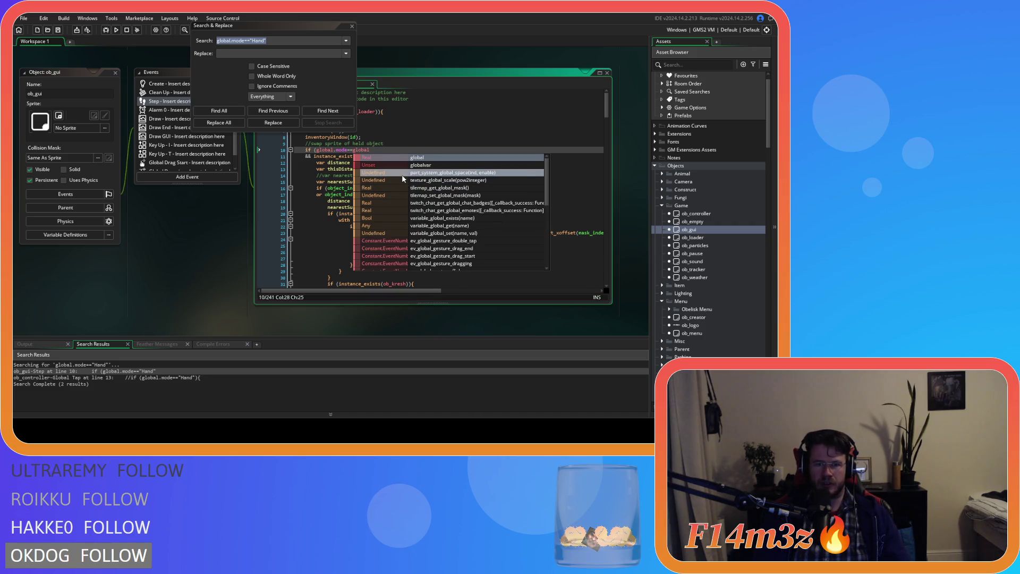
text(.)
text(mir)
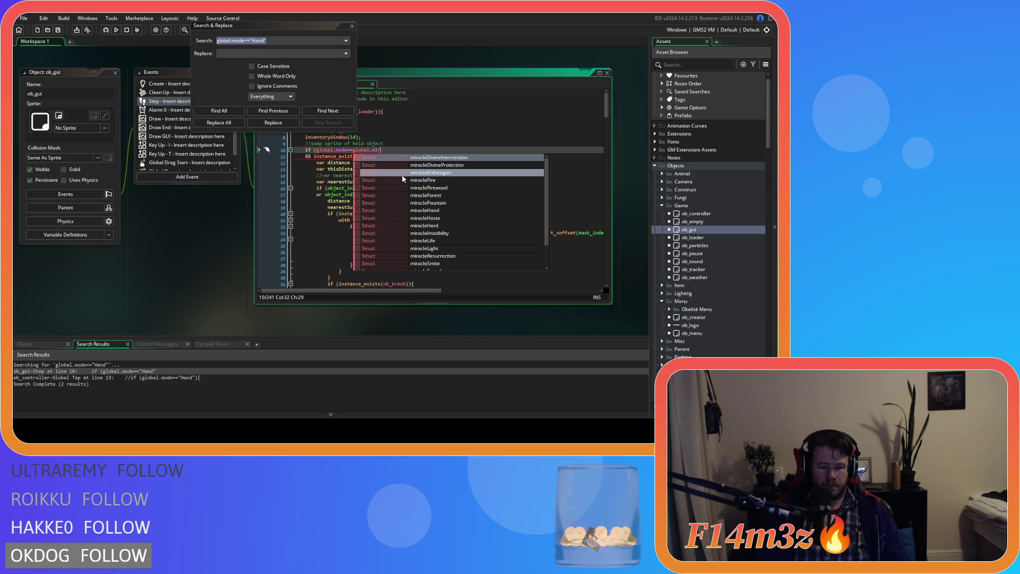
text(acleHand)
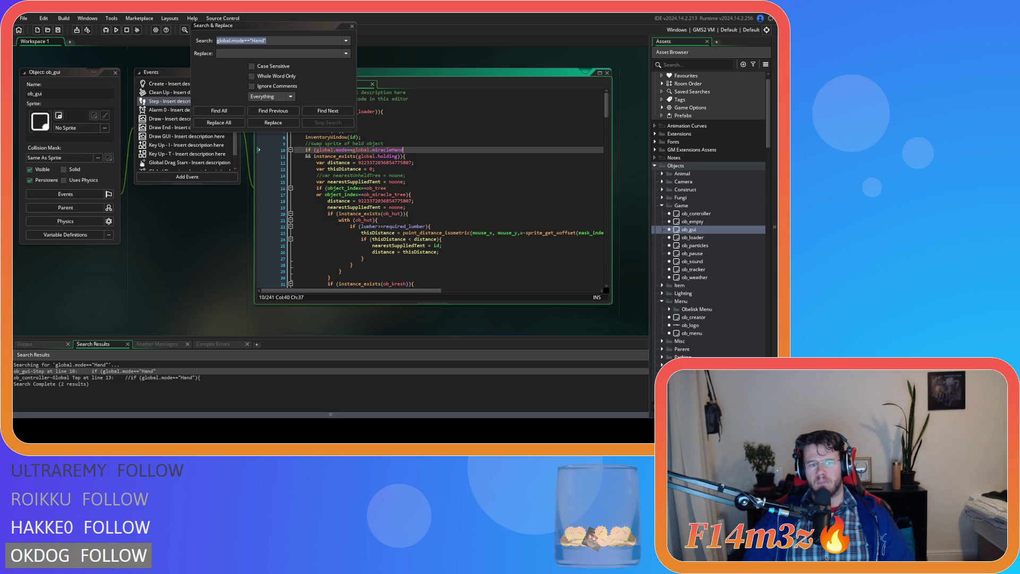
click(380, 220)
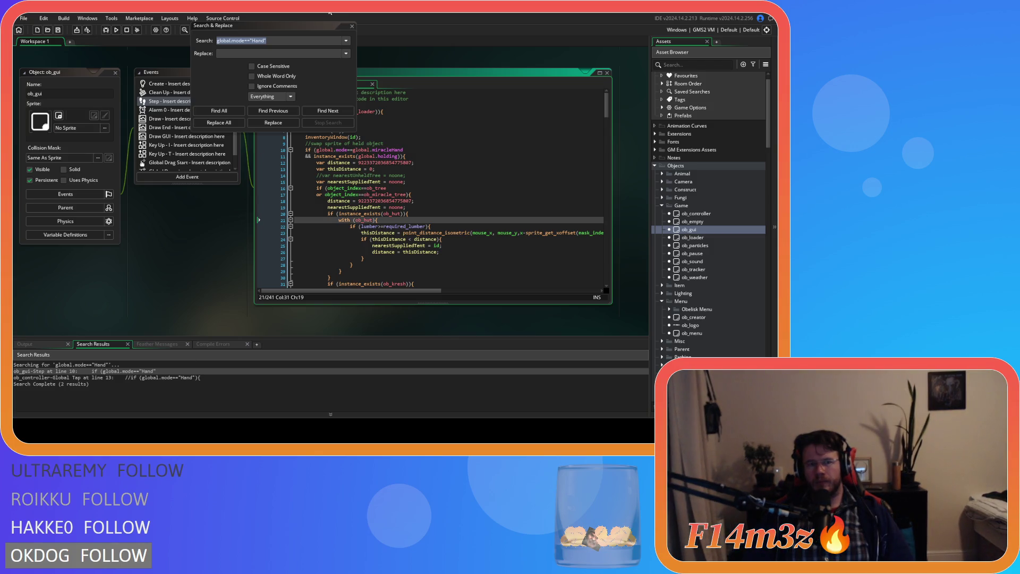
click(353, 27)
click(392, 227)
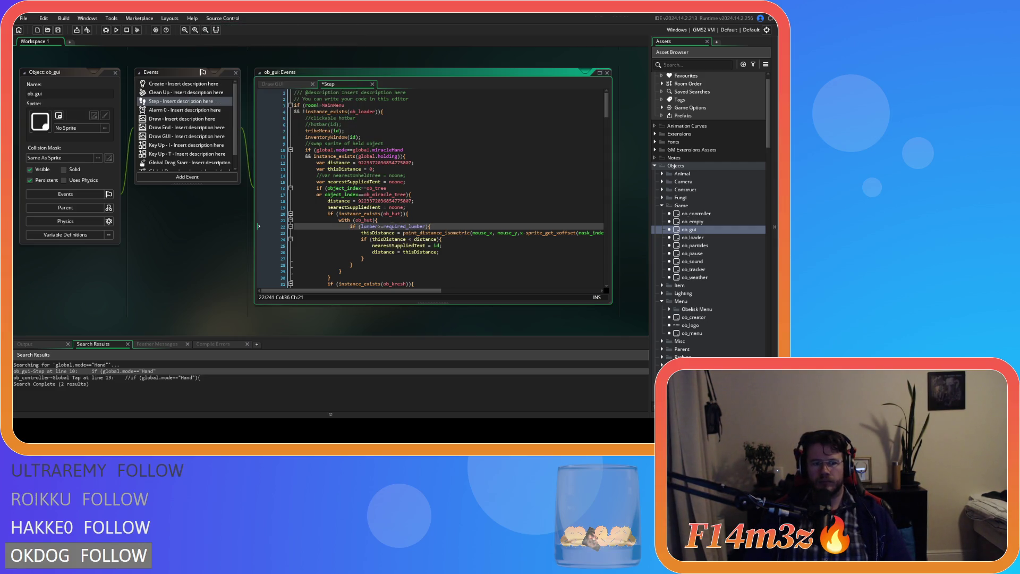
- Check and dismiss the workspace's Windows submenu, then build and run the game with F5
right_click(186, 253)
mouse_move(205, 265)
click(219, 231)
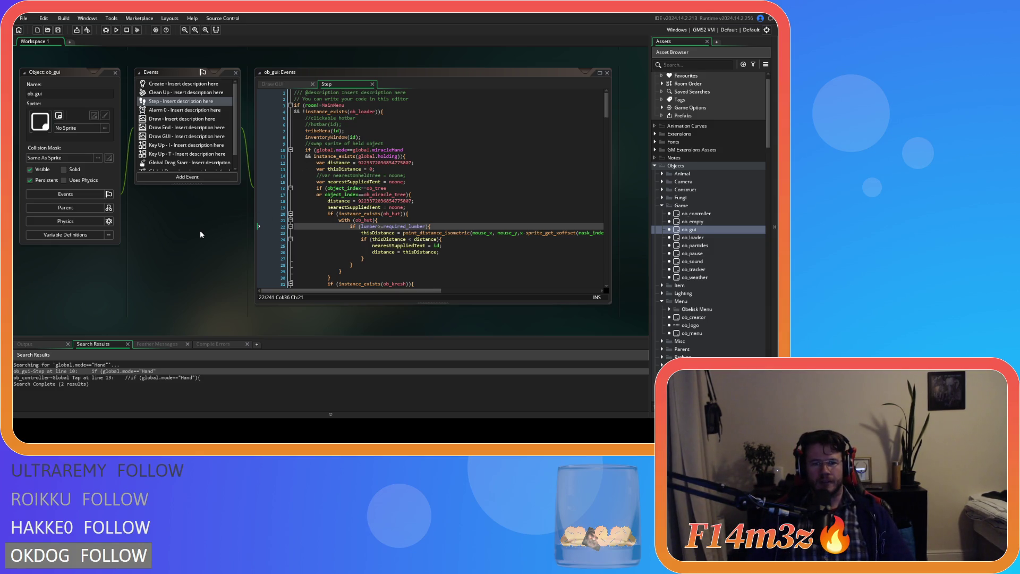
key(F5)
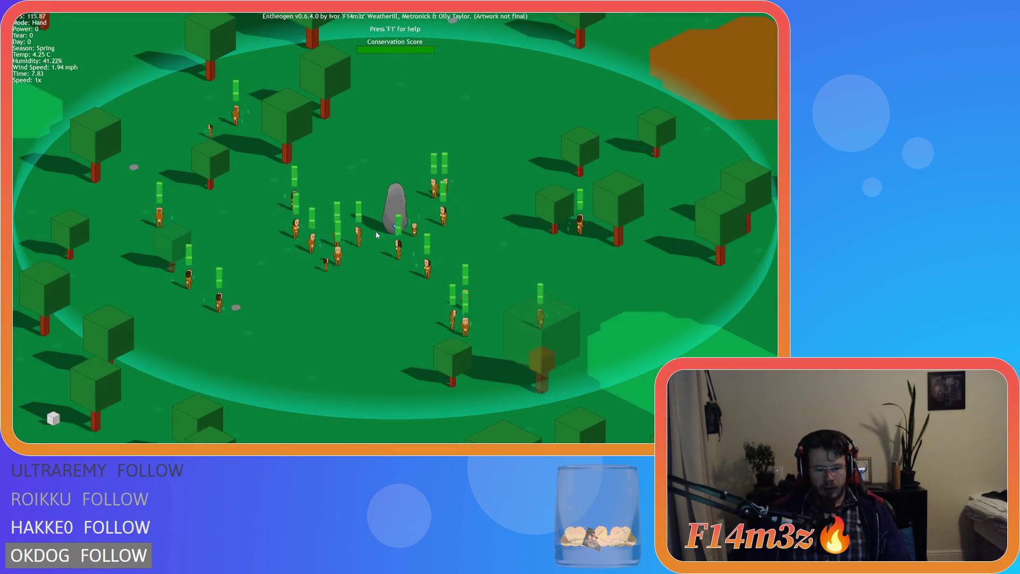
- Make a tribe member a Fisher, raise game speed to 8x, close the Tribe window and request quitting
click(300, 212)
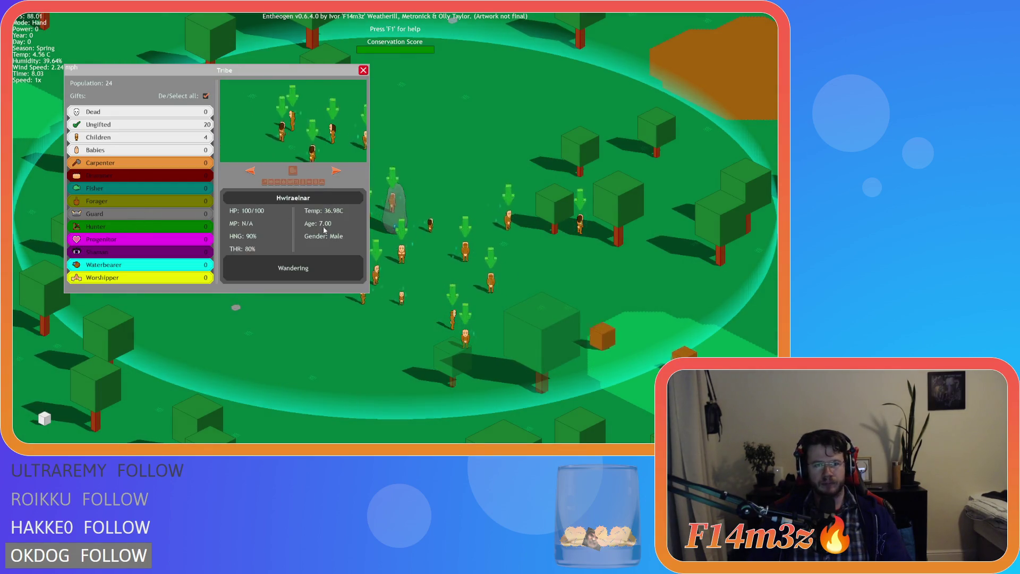
click(277, 182)
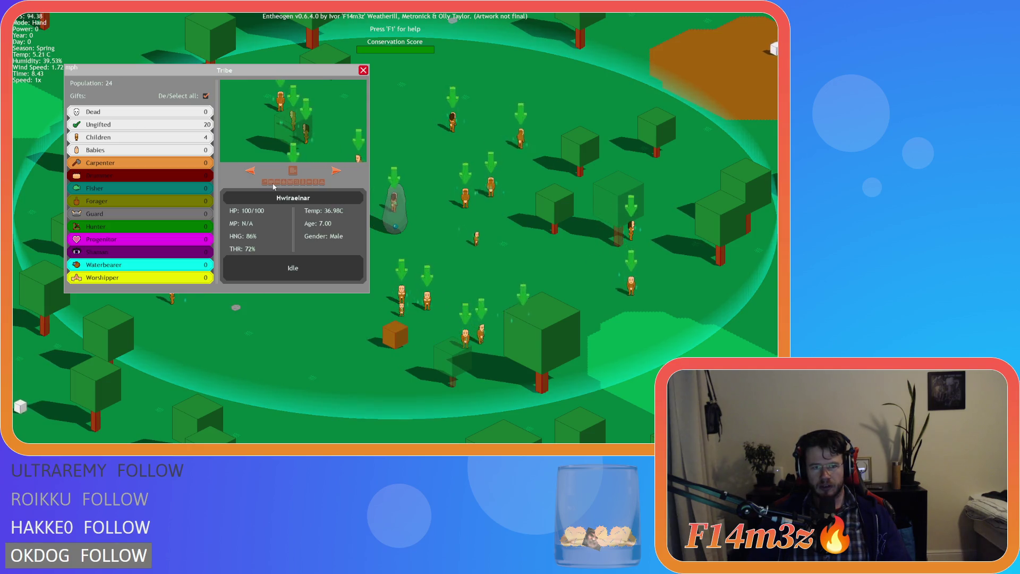
key(plus)
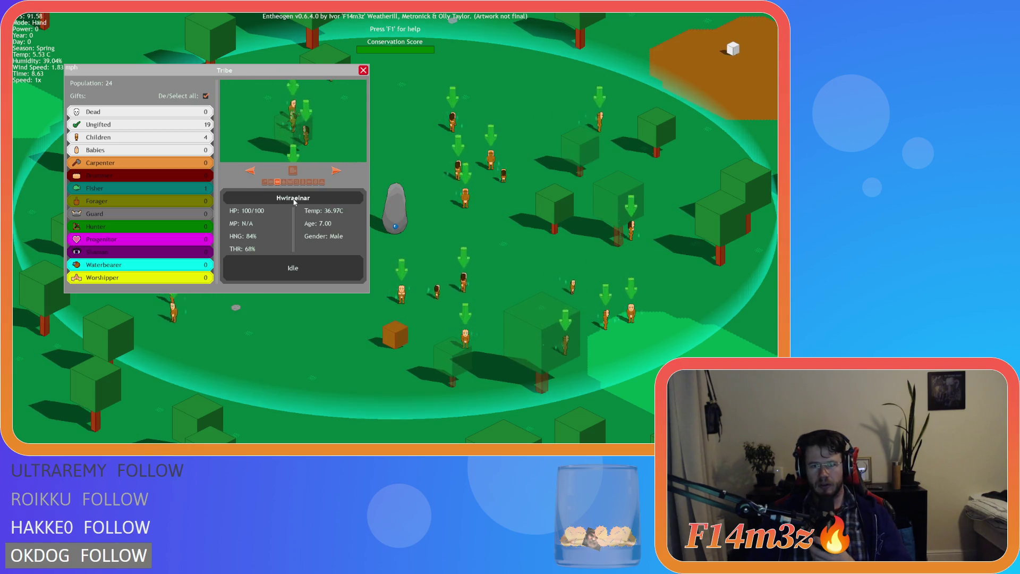
key(plus)
key(plus)
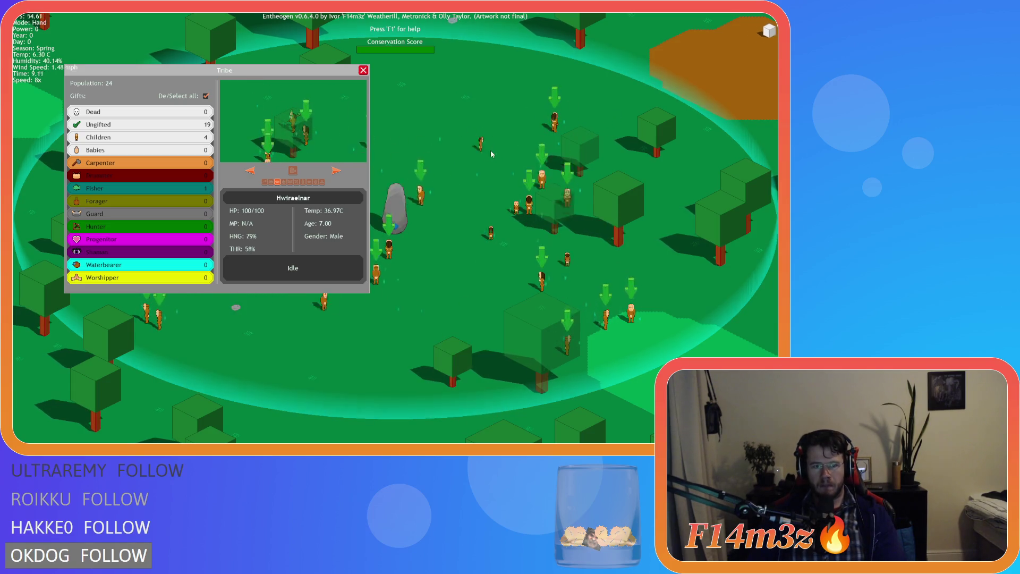
click(292, 171)
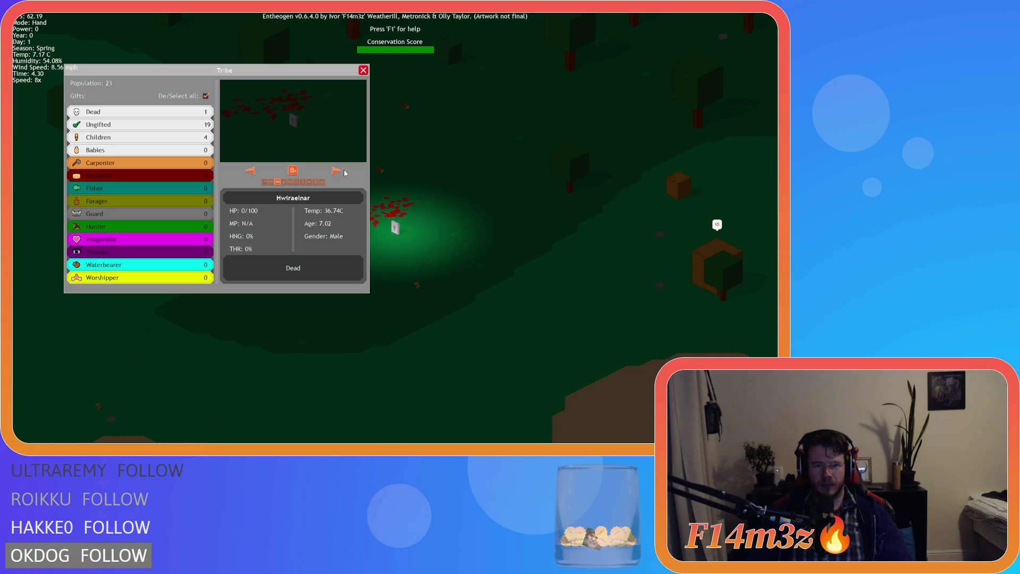
click(363, 70)
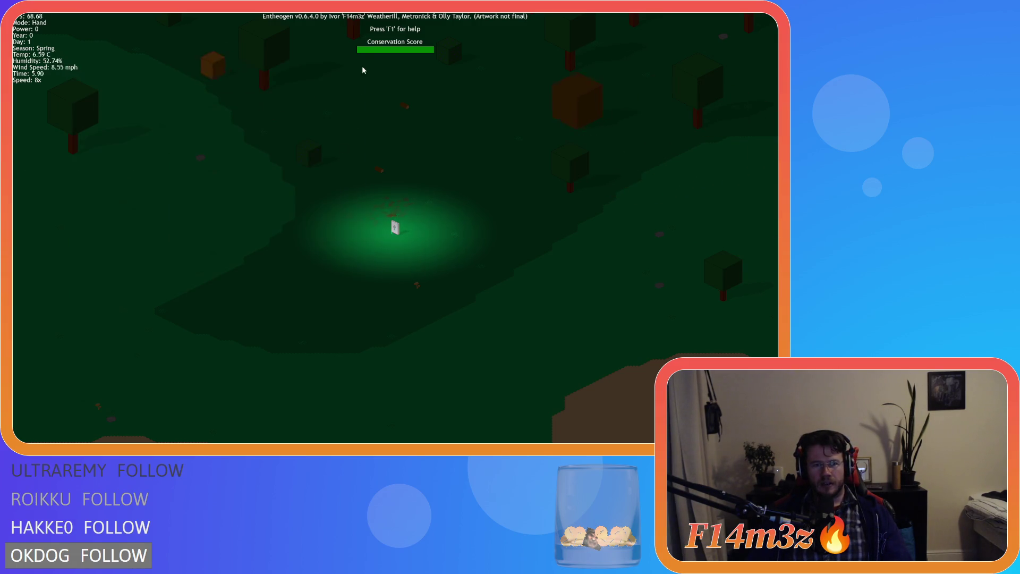
key(Escape)
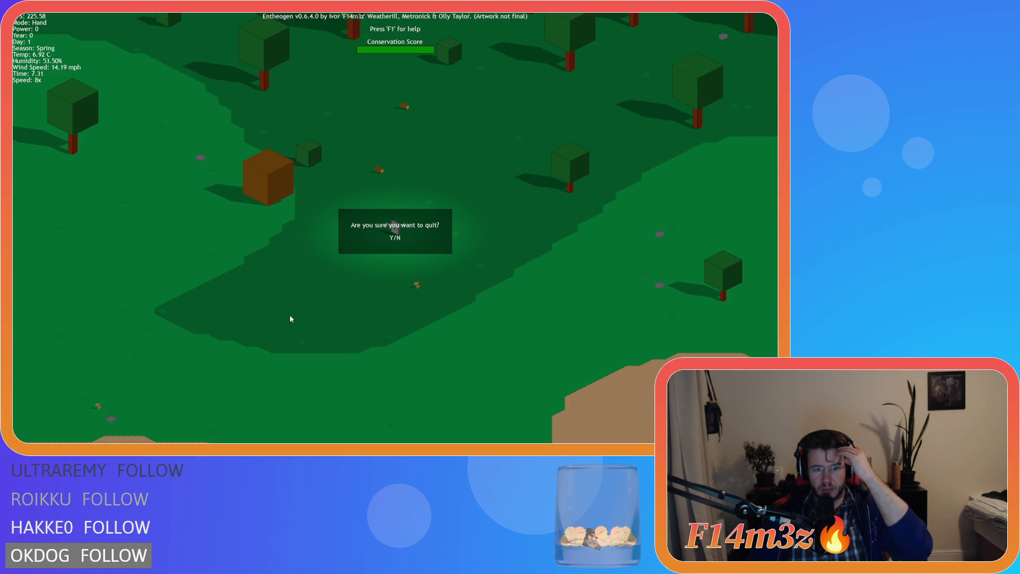
- Confirm quitting the game with Y and open ob_controller's Clean Up event code
key(y)
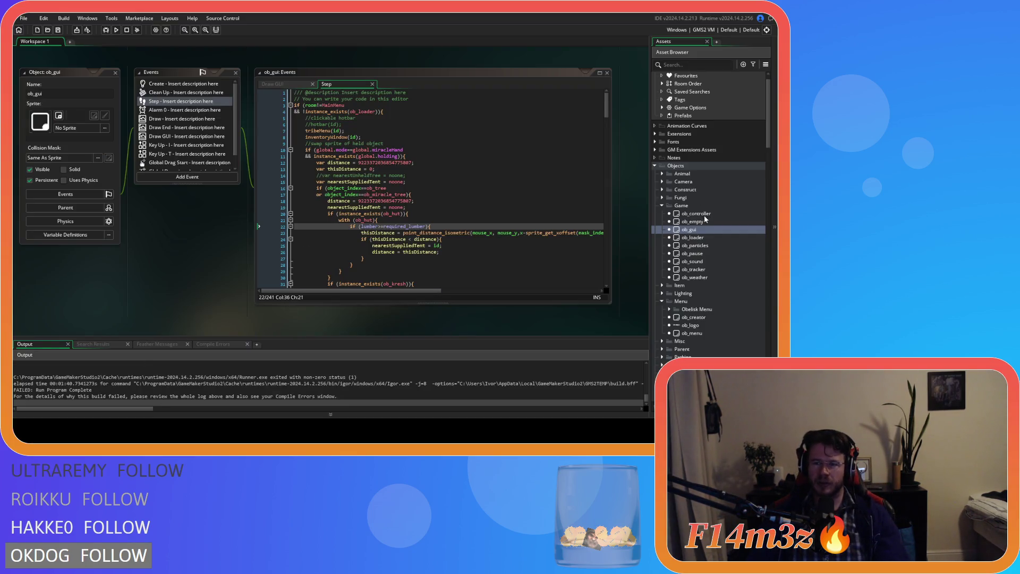
double_click(698, 213)
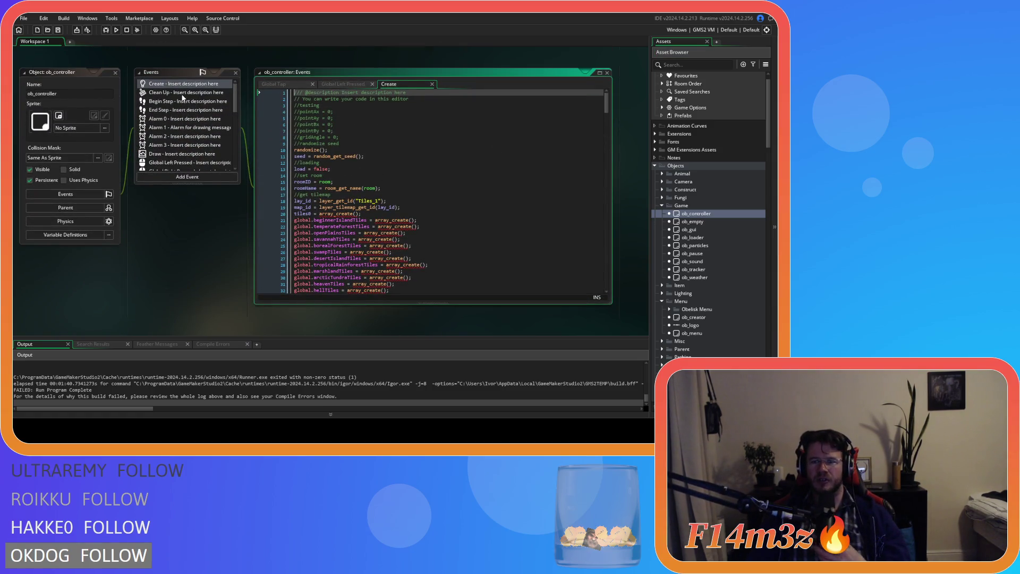
double_click(181, 93)
- Select and delete the spellBookPage and spellBookPageIcons ds_list_destroy lines
scroll(447, 231, down, 4)
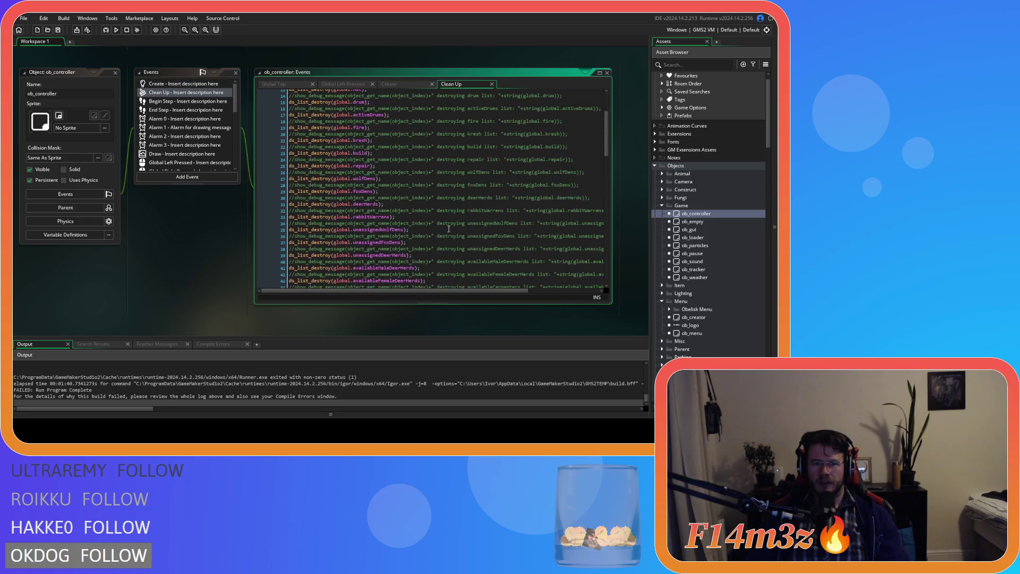
mouse_move(610, 151)
mouse_down()
mouse_move(613, 260)
mouse_move(613, 243)
mouse_up()
scroll(612, 234, up, 1)
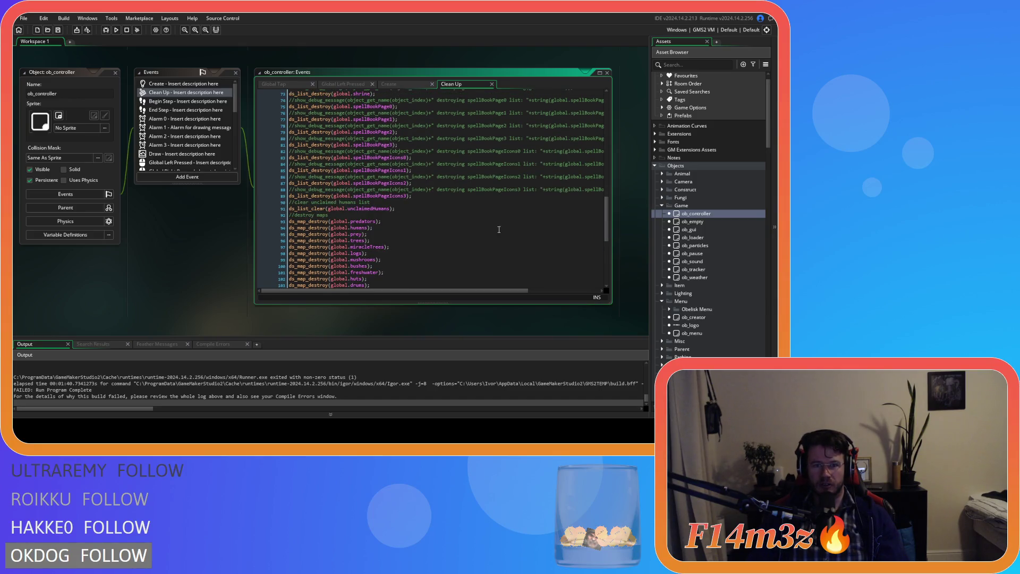
drag(412, 195, 227, 105)
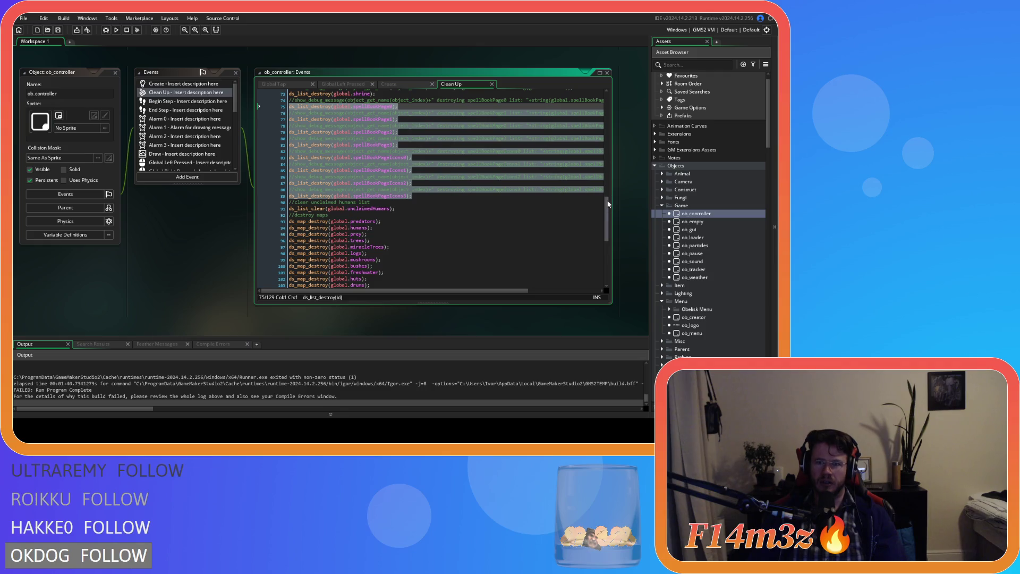
mouse_move(609, 212)
mouse_down()
mouse_move(603, 104)
mouse_move(603, 294)
mouse_up()
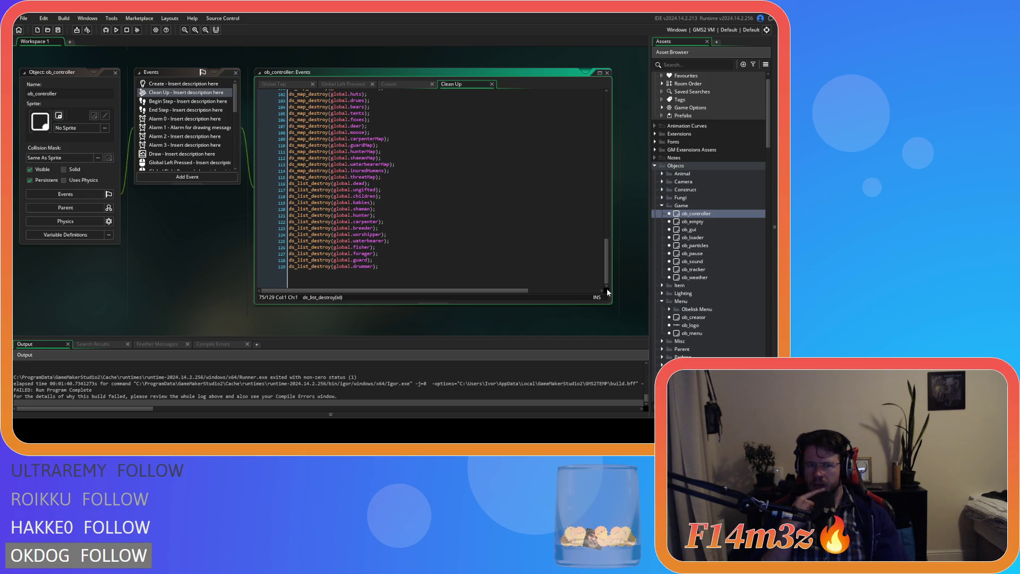
scroll(615, 169, up, 5)
scroll(256, 199, down, 3)
scroll(433, 274, up, 10)
mouse_move(434, 274)
mouse_down()
mouse_move(252, 228)
mouse_move(215, 176)
mouse_up()
key(Delete)
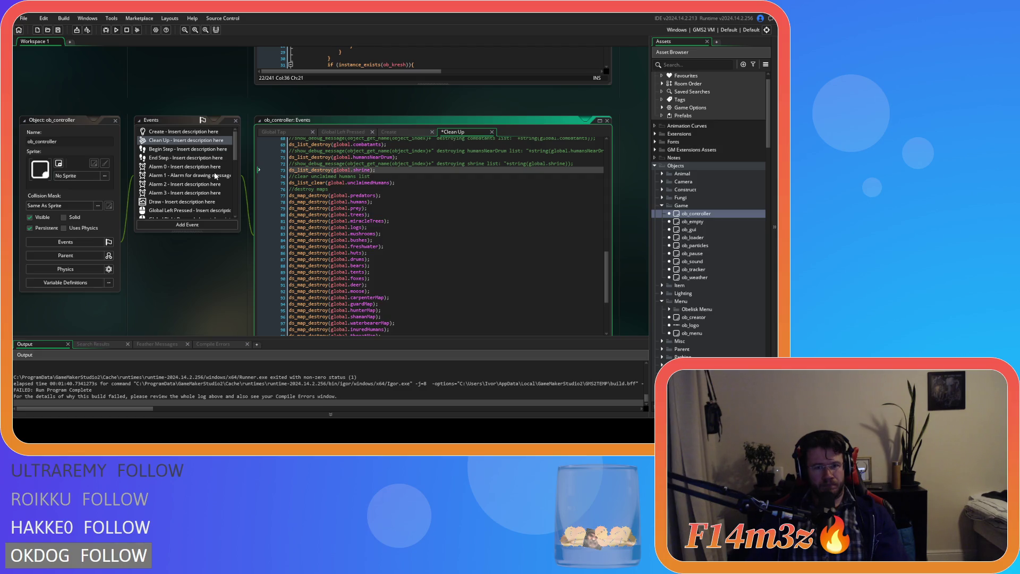
- Save the Clean Up edits with Ctrl+S and expand the Game scripts folder in the Asset Browser
key(ctrl+s)
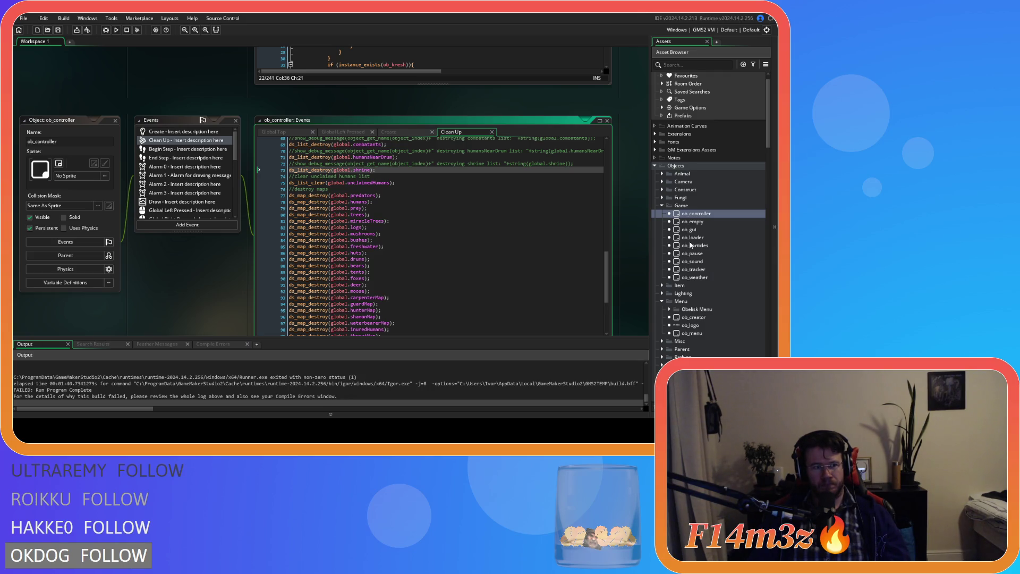
scroll(704, 292, down, 10)
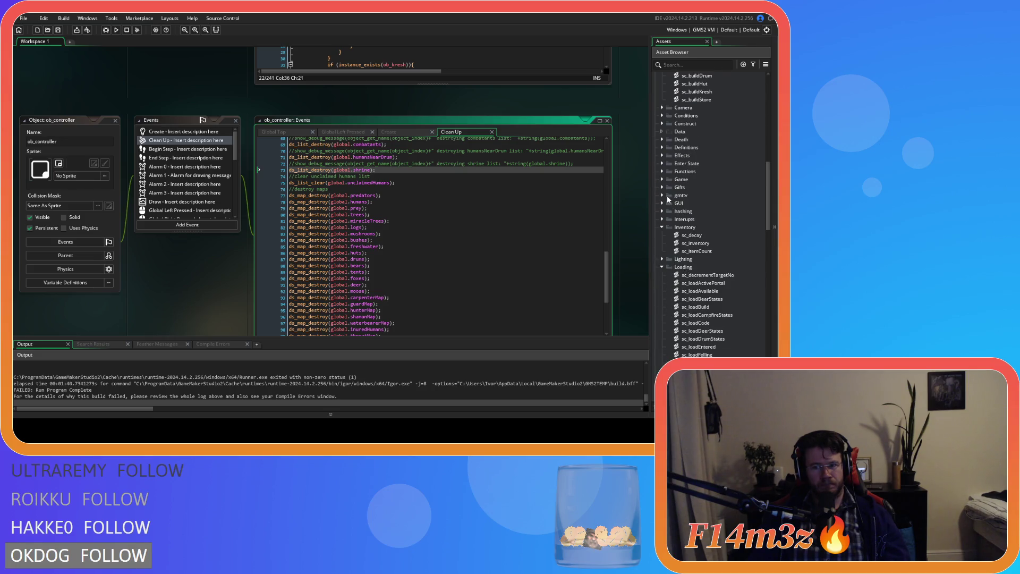
click(662, 180)
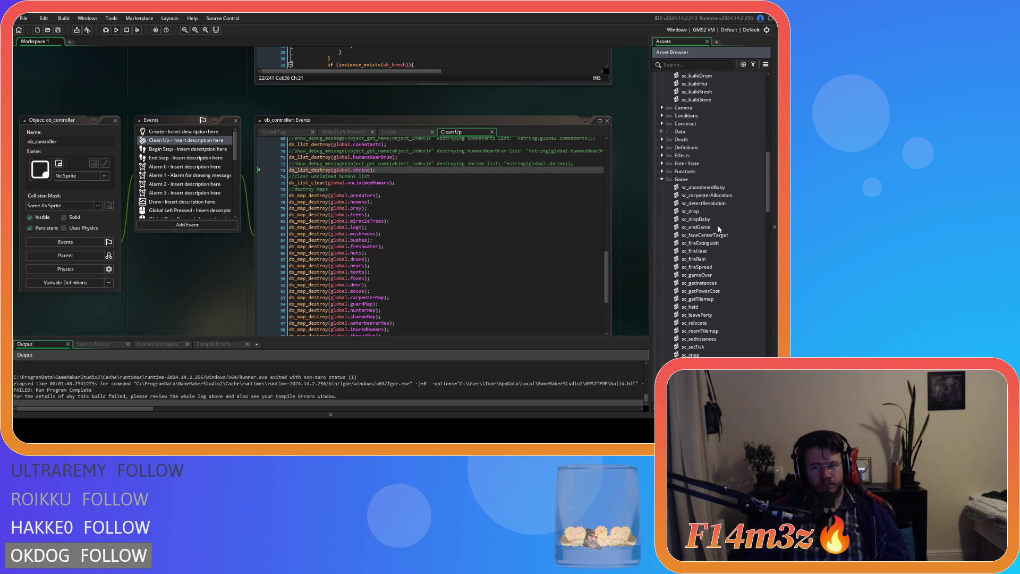
- Open sc_endGame and review its temperateForestTiles array_delete and grid destroy cleanup lines
double_click(718, 227)
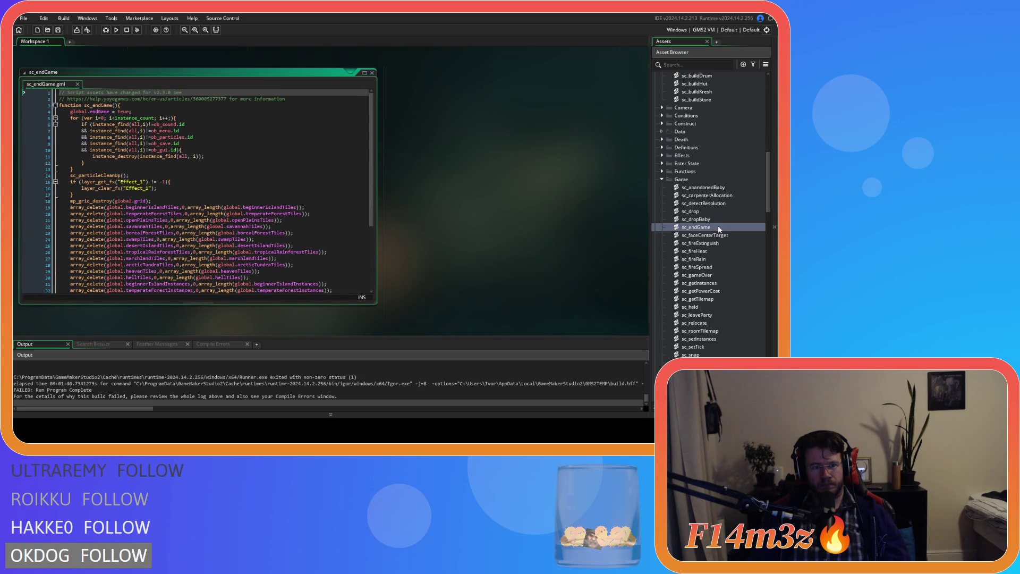
click(226, 214)
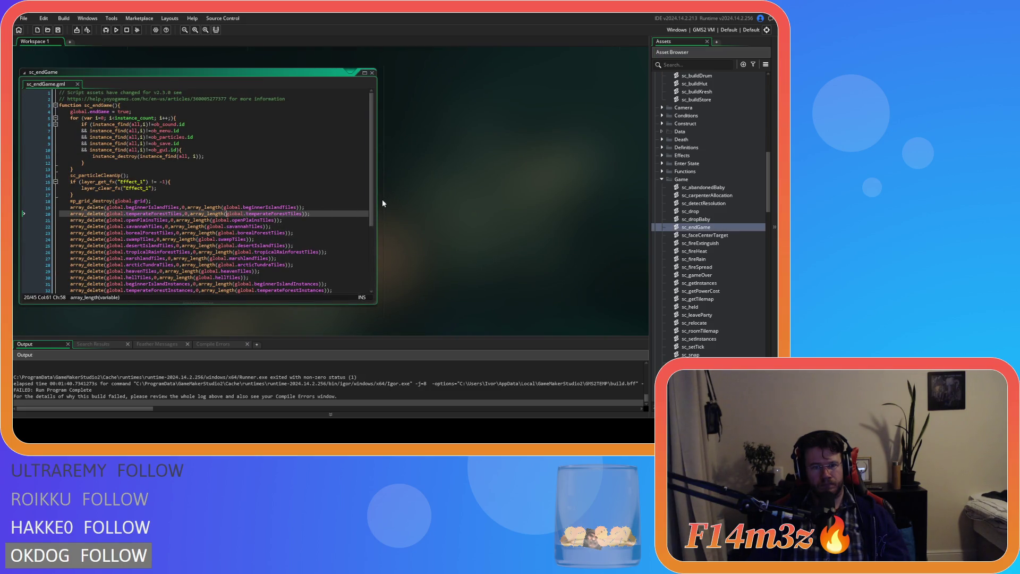
scroll(376, 229, down, 2)
scroll(377, 231, down, 4)
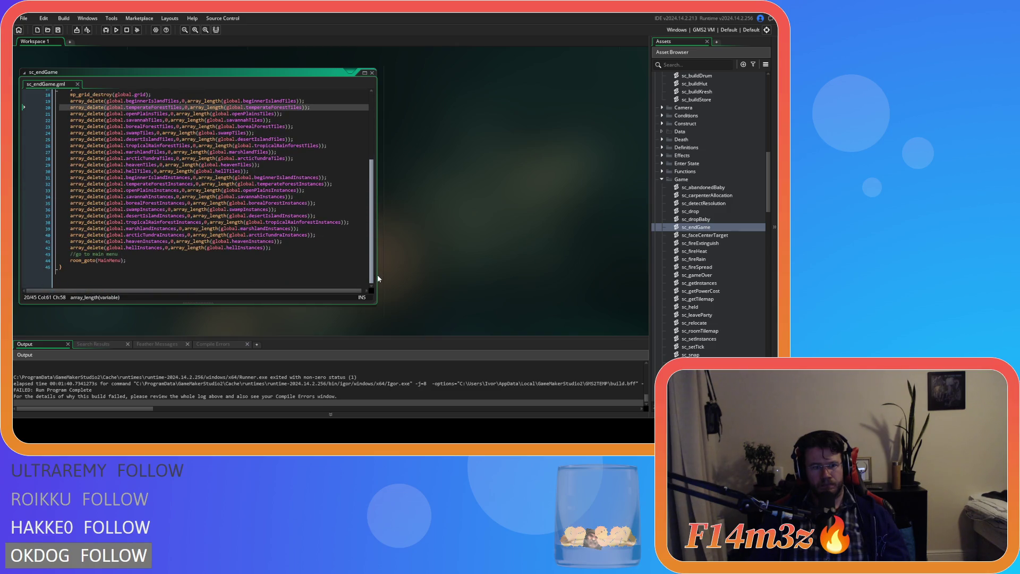
drag(377, 275, 373, 206)
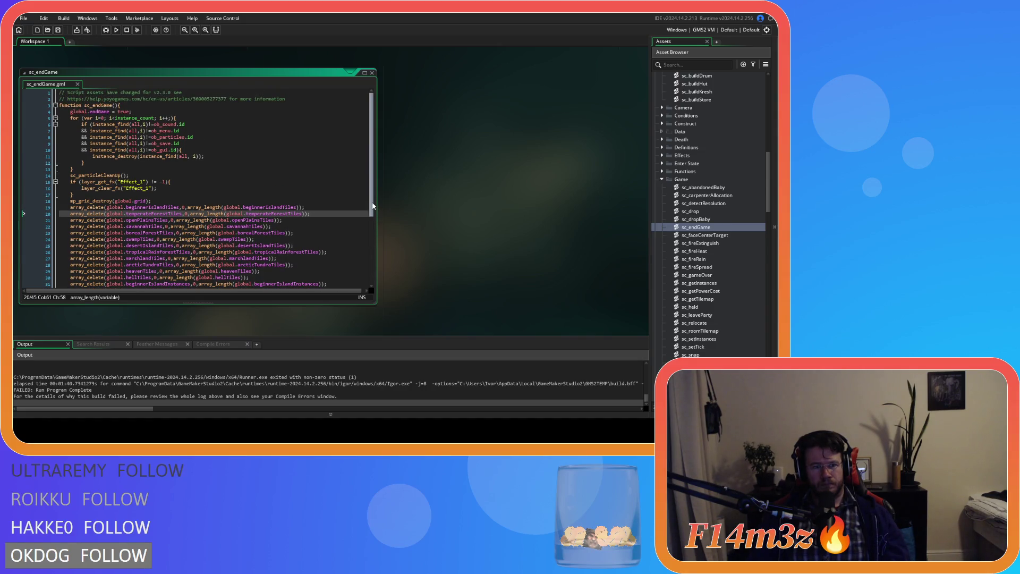
scroll(697, 186, up, 10)
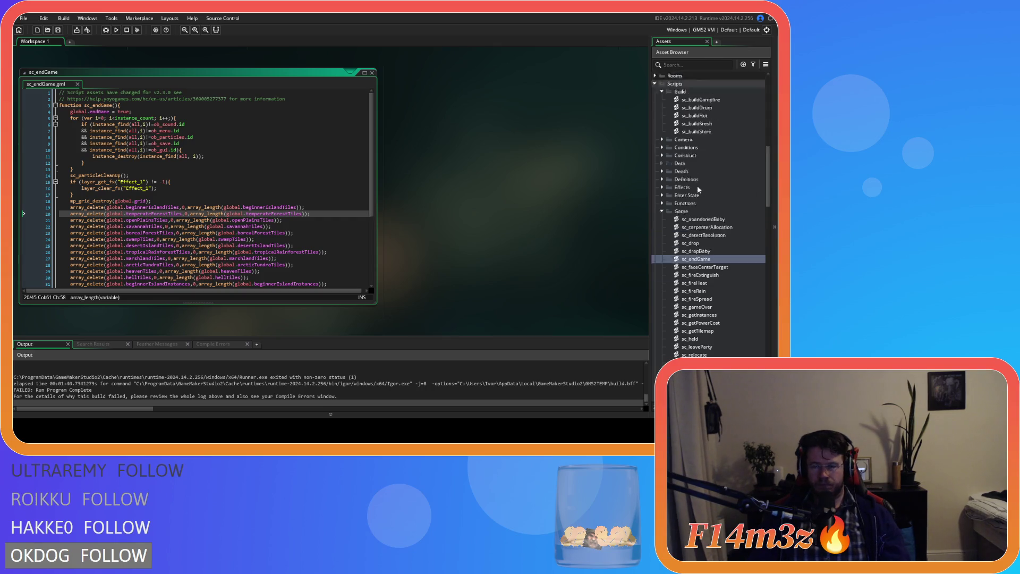
scroll(697, 226, up, 3)
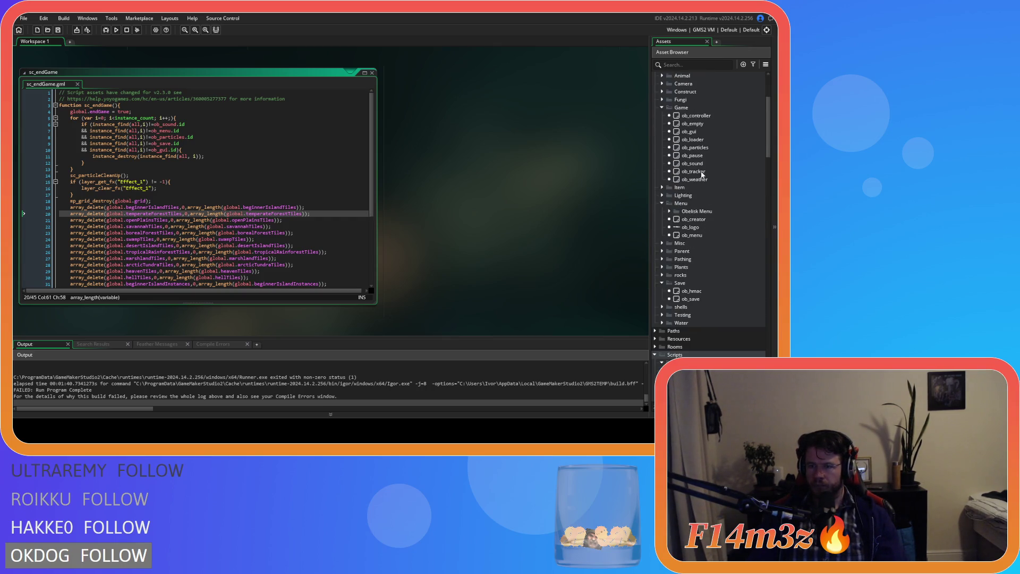
- Select global.shrine on line 7 of ob_tracker's Create code and Find All its project-wide uses
double_click(701, 172)
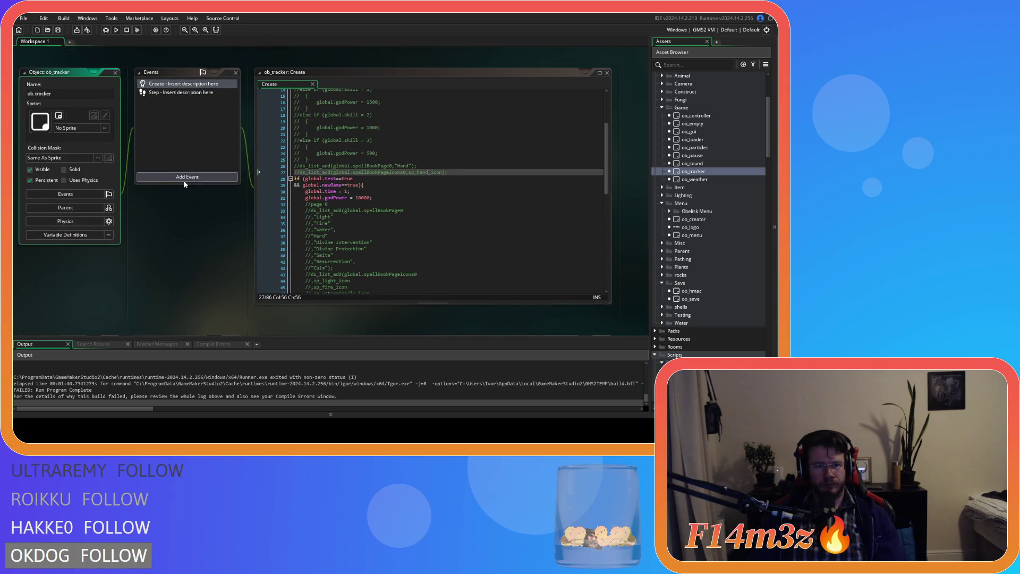
scroll(601, 139, up, 5)
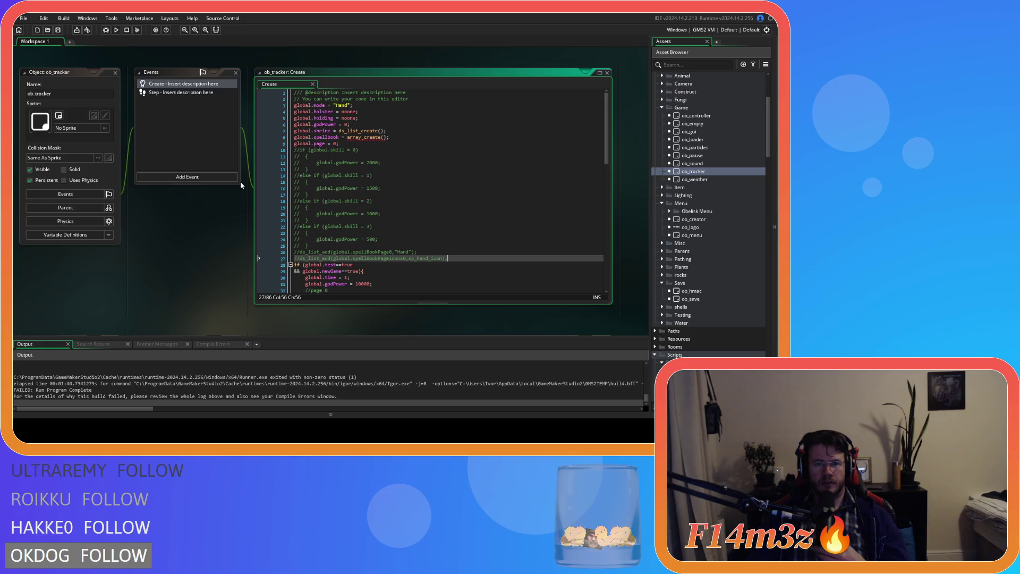
drag(331, 131, 293, 133)
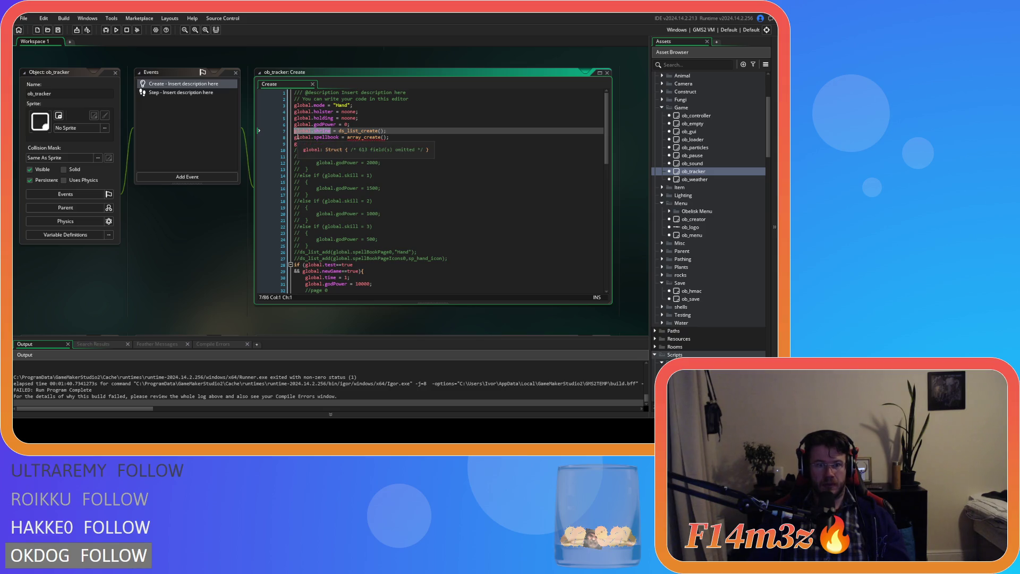
key(ctrl+shift+f)
click(218, 111)
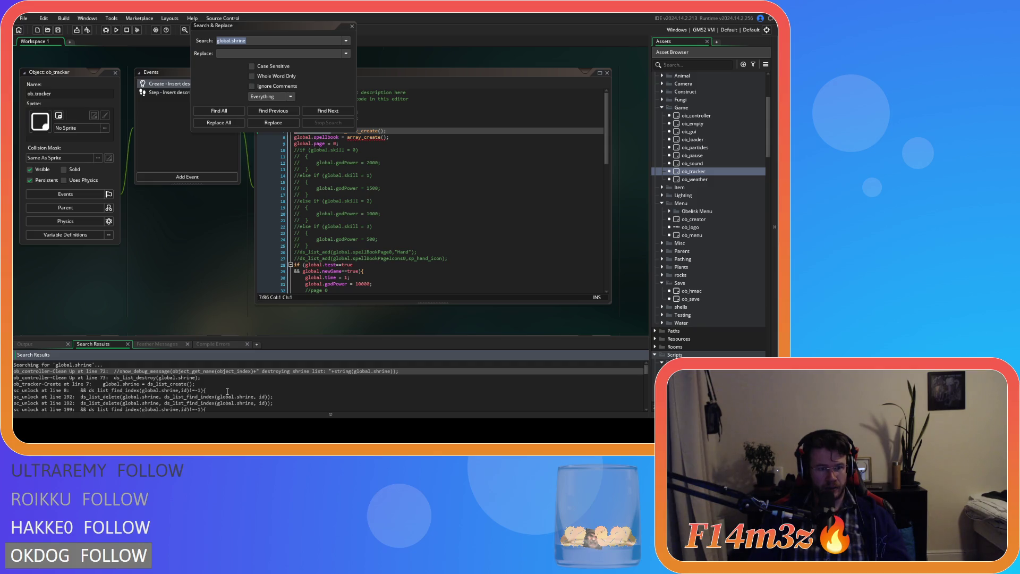
- Scroll through the 32 global.shrine search results, then close the Search & Replace dialog
scroll(228, 392, down, 5)
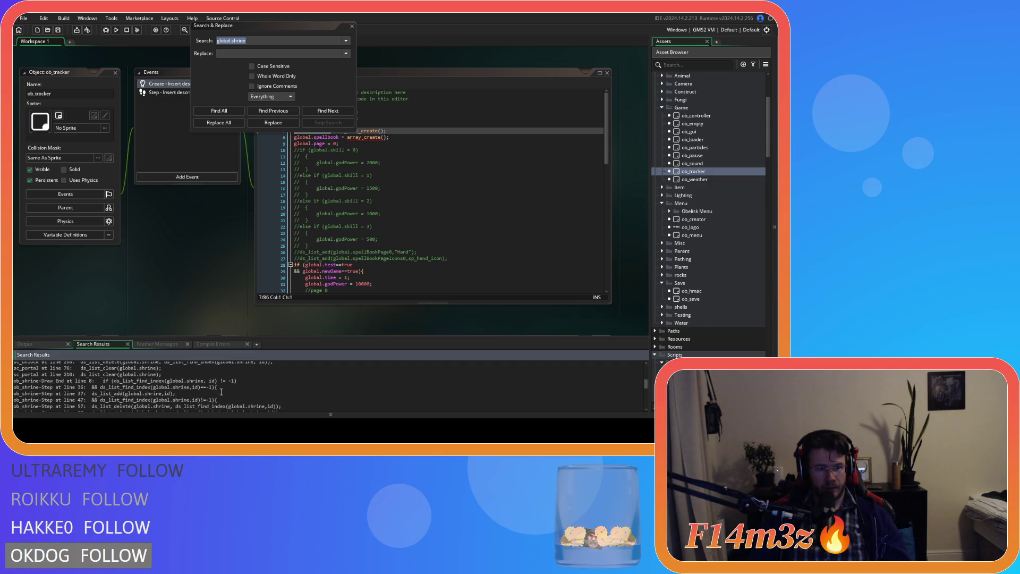
scroll(187, 393, down, 10)
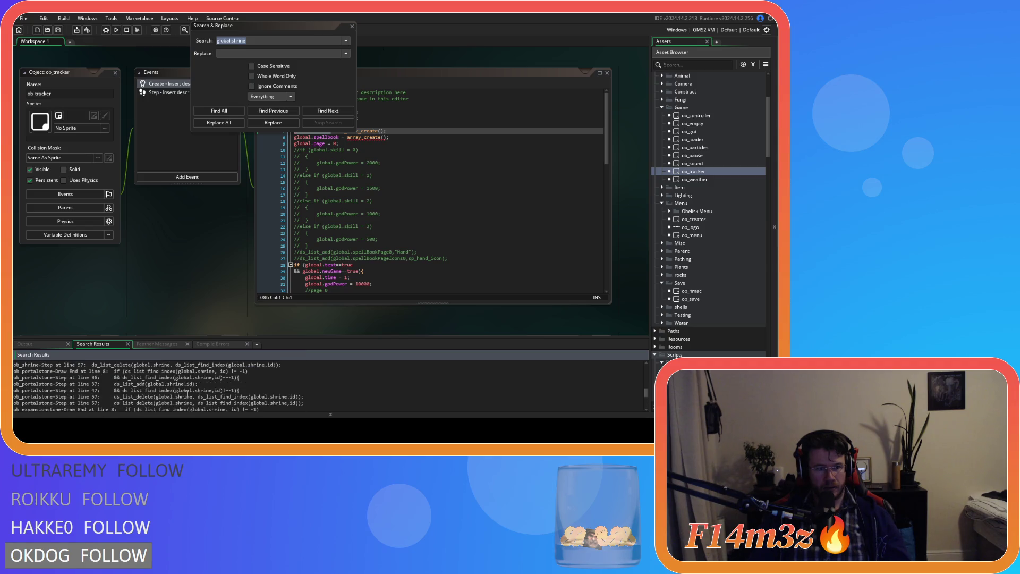
scroll(187, 393, up, 1)
scroll(187, 394, up, 2)
scroll(187, 394, up, 2)
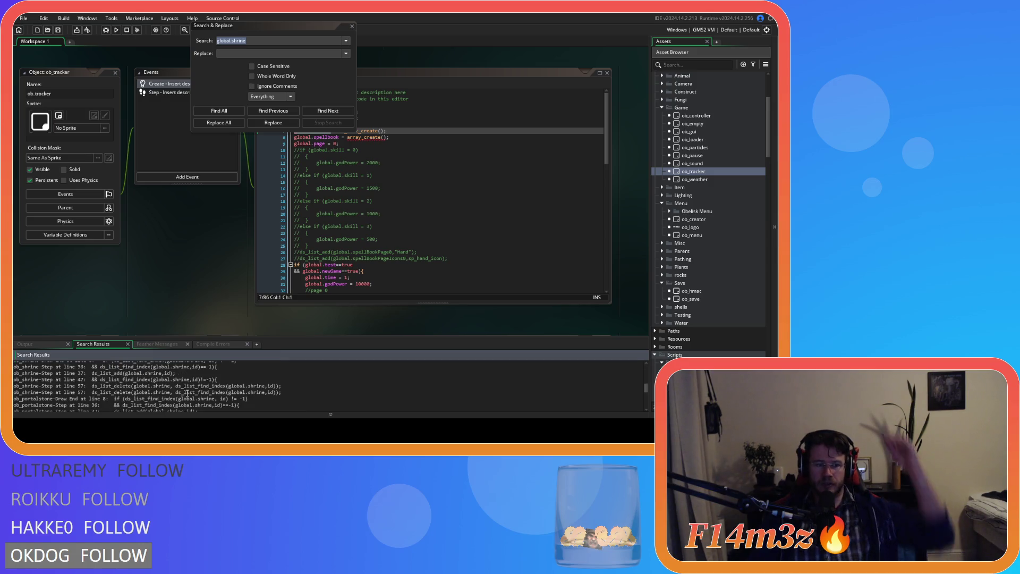
scroll(187, 394, up, 5)
scroll(187, 396, up, 2)
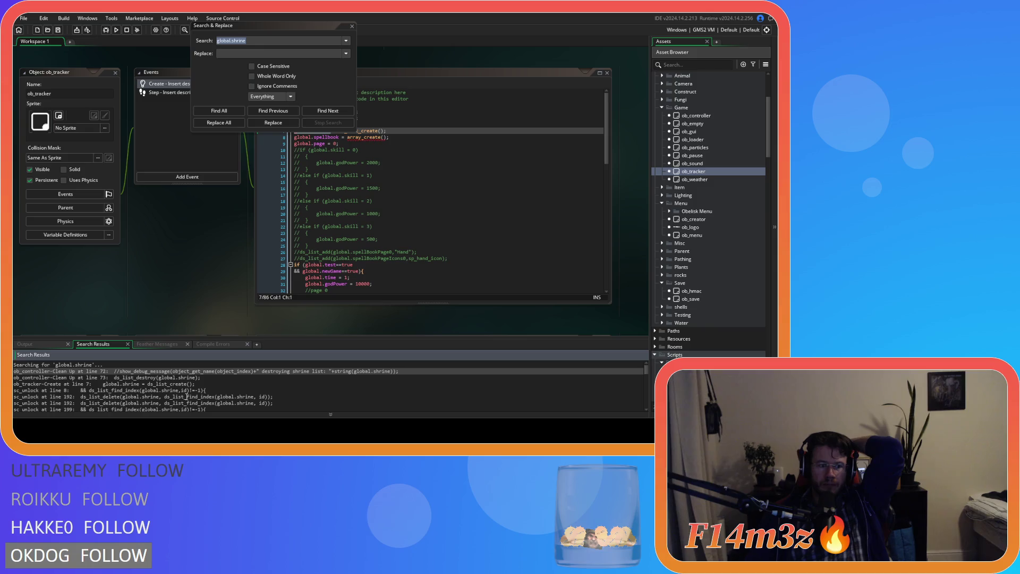
scroll(187, 396, down, 6)
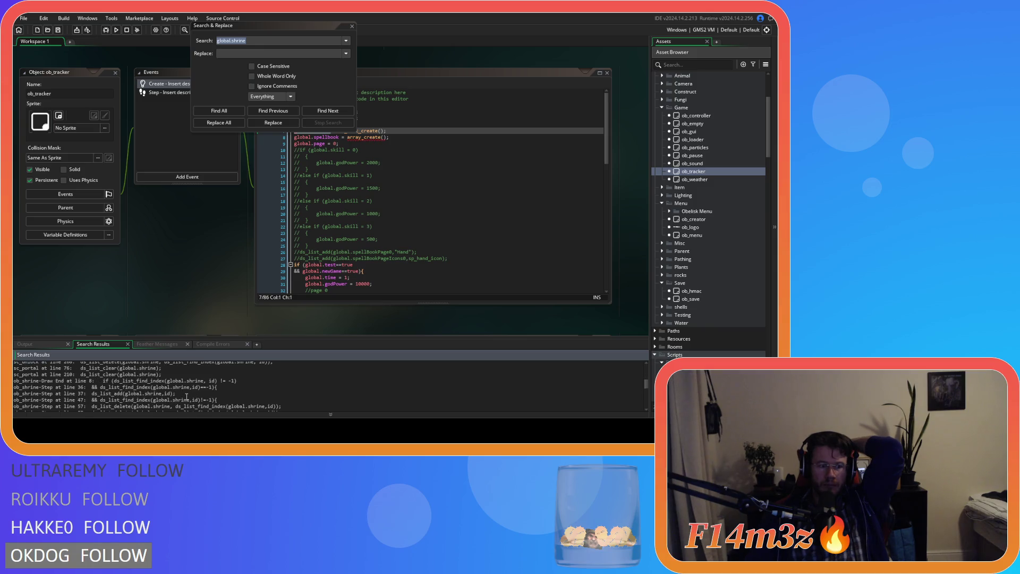
scroll(187, 396, down, 3)
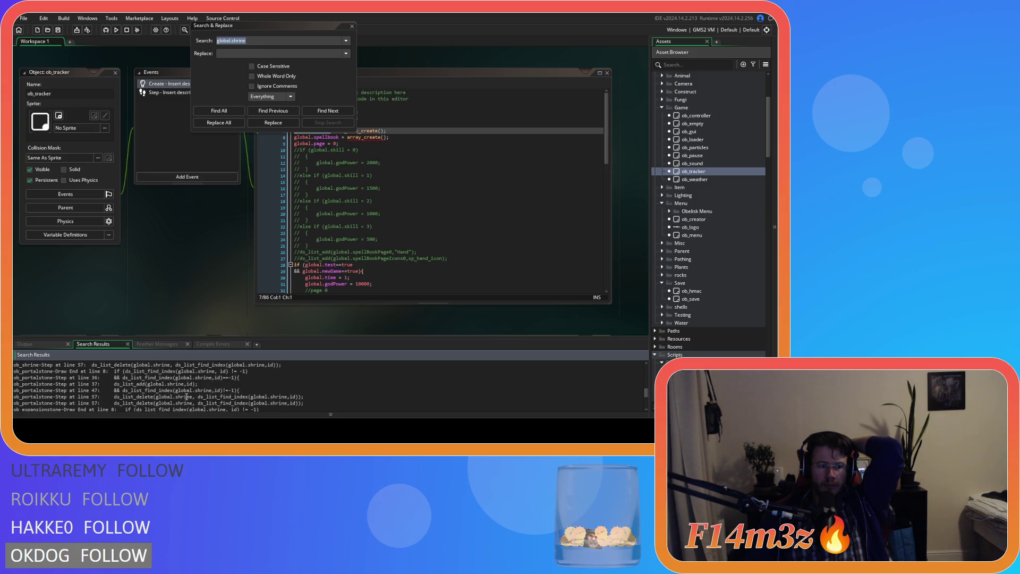
scroll(187, 396, down, 1)
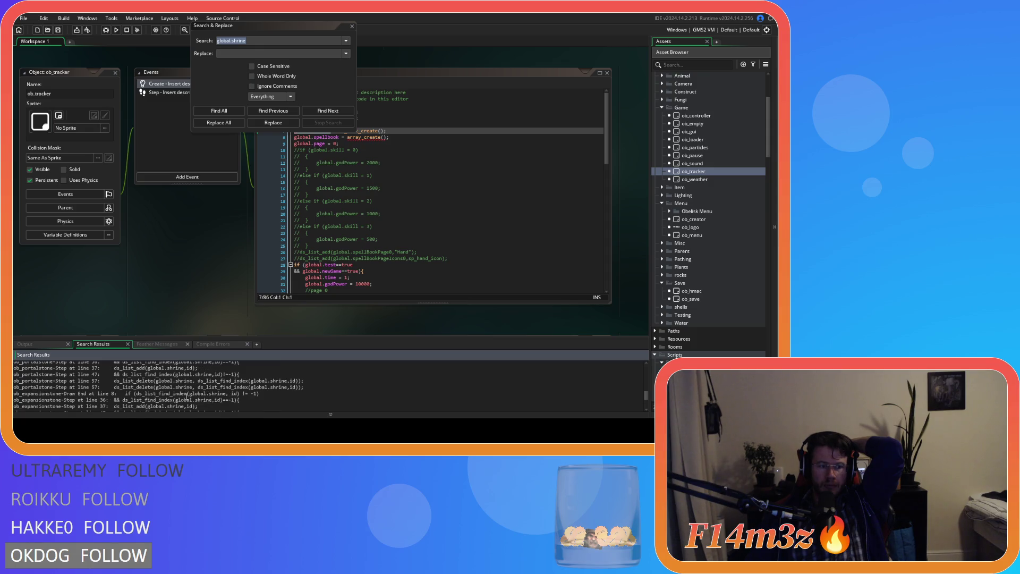
scroll(187, 396, down, 2)
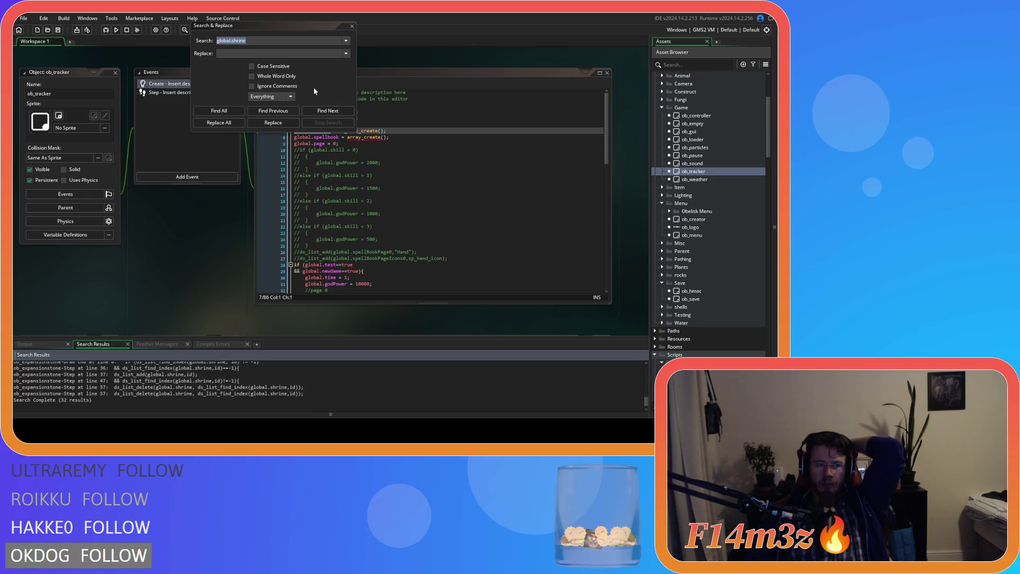
click(352, 26)
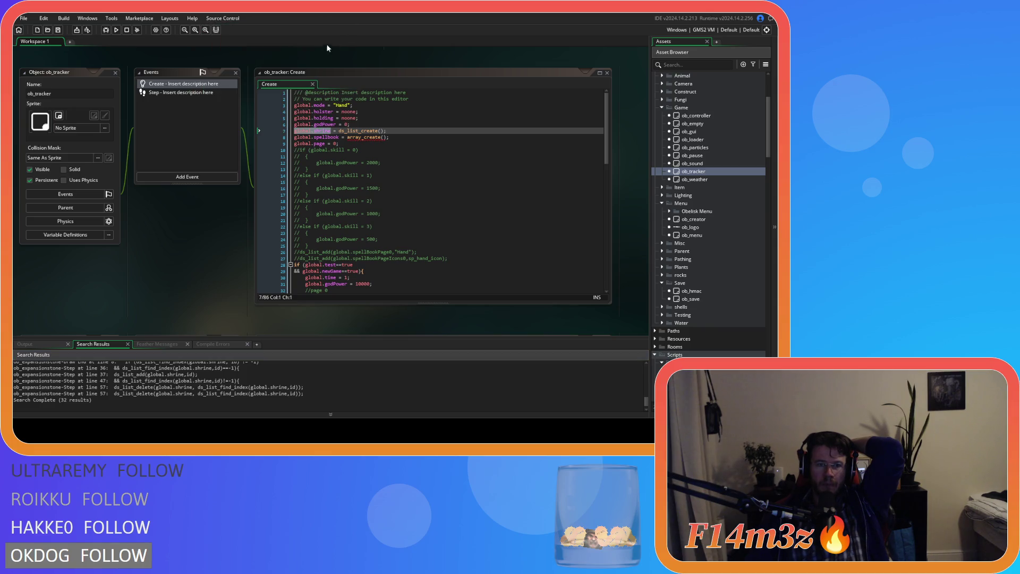
- Open ob_save from the Save folder to view its Key Press - F5 save code
click(200, 158)
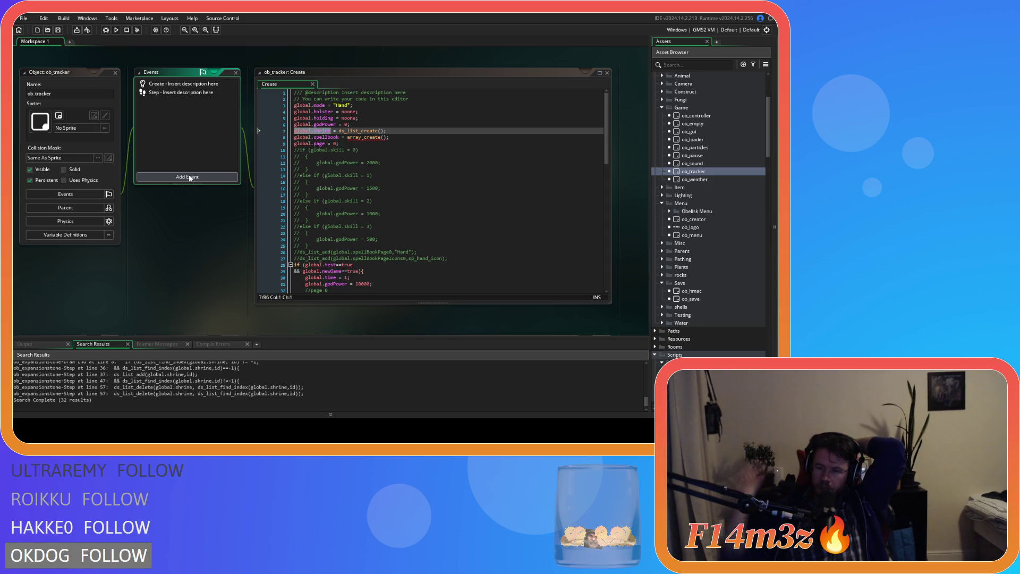
double_click(709, 298)
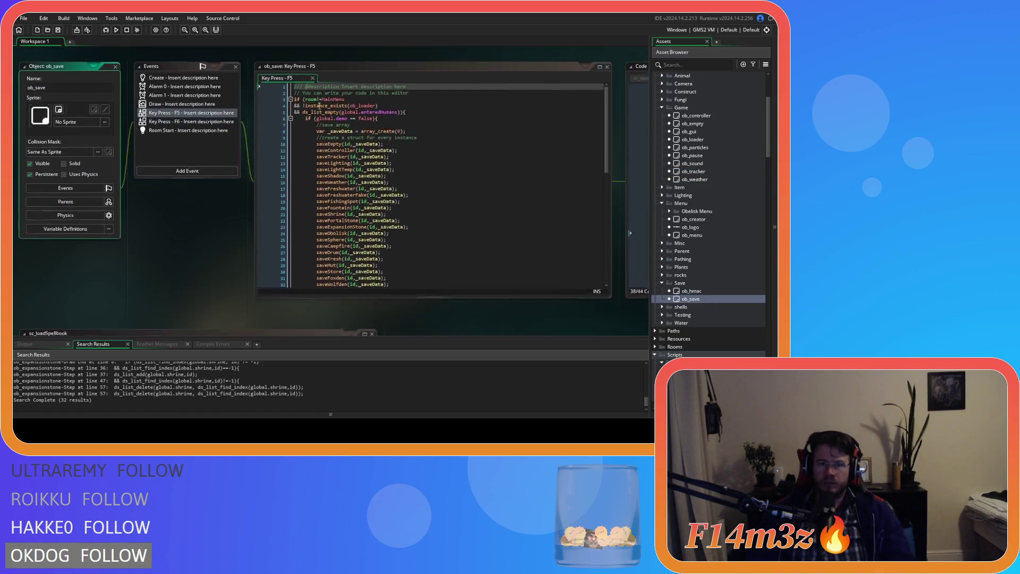
- Open ob_save's Key Press - F6 load code and search it for ob_tracker
click(392, 176)
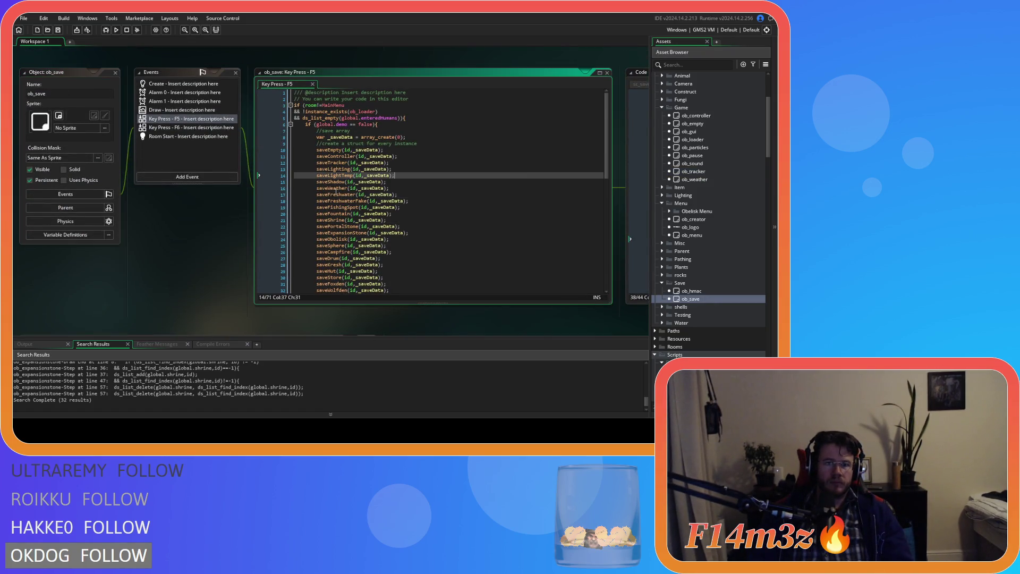
double_click(174, 127)
click(362, 175)
key(ctrl+f)
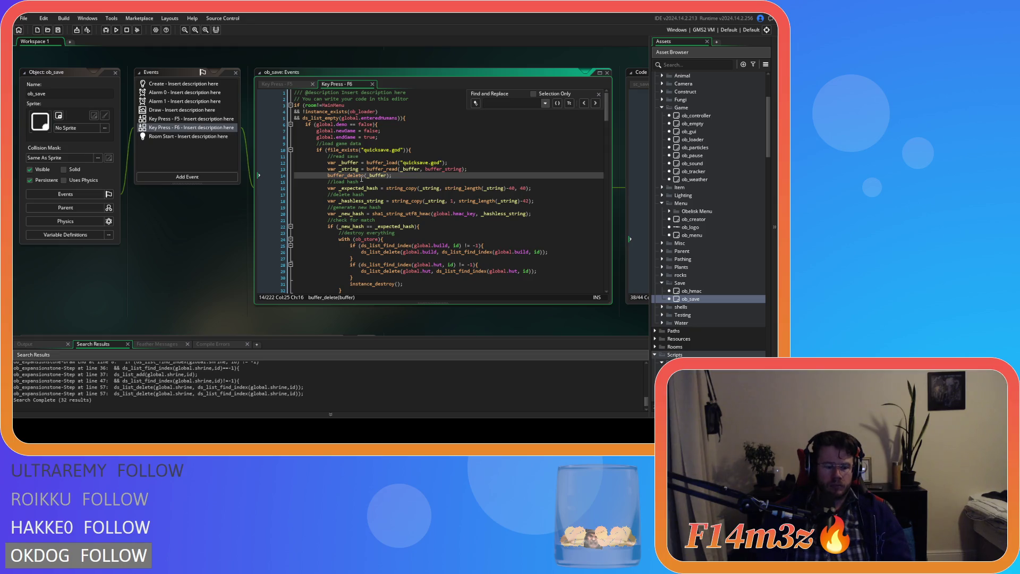
text(ob)
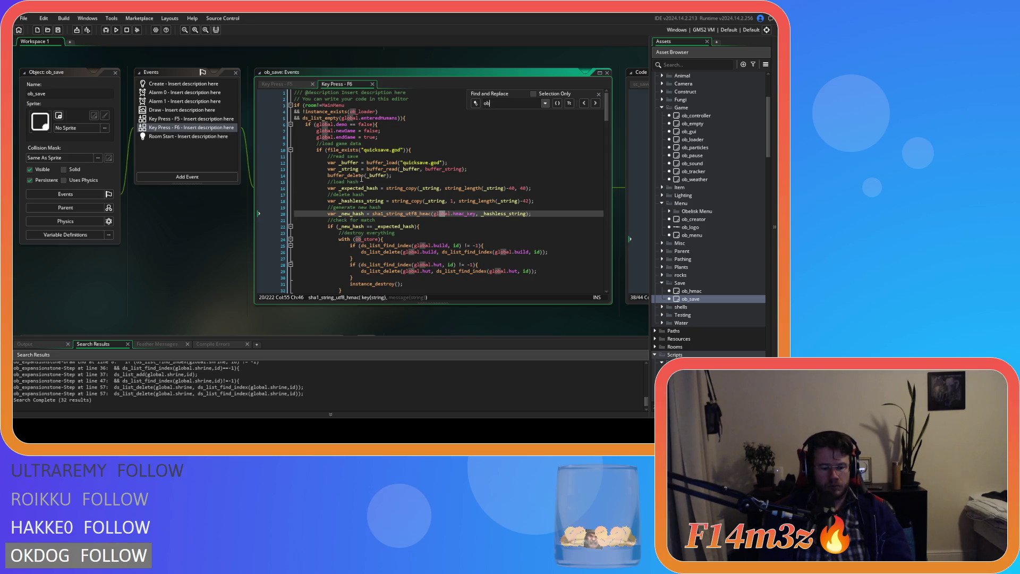
text(_tracker)
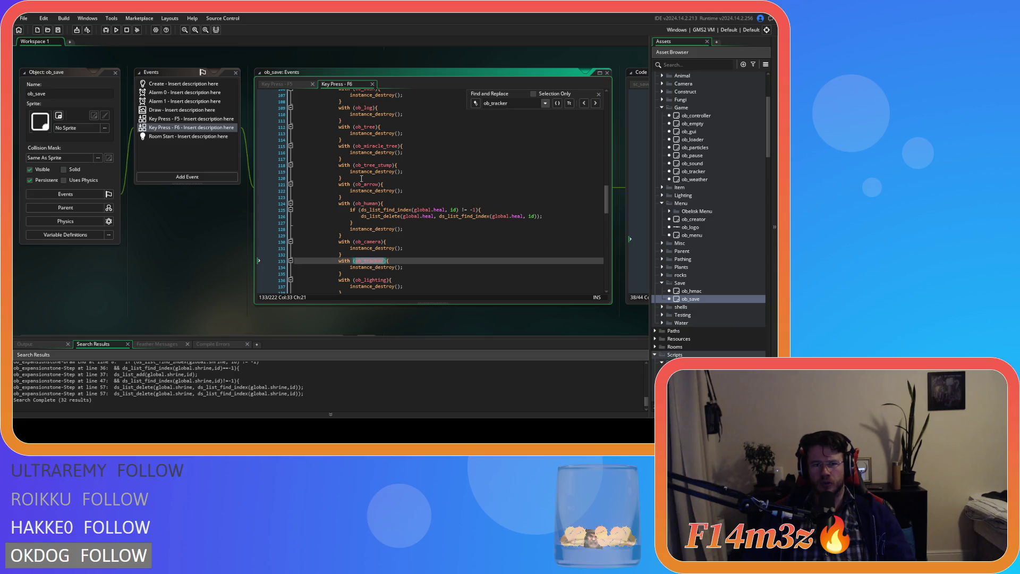
click(599, 94)
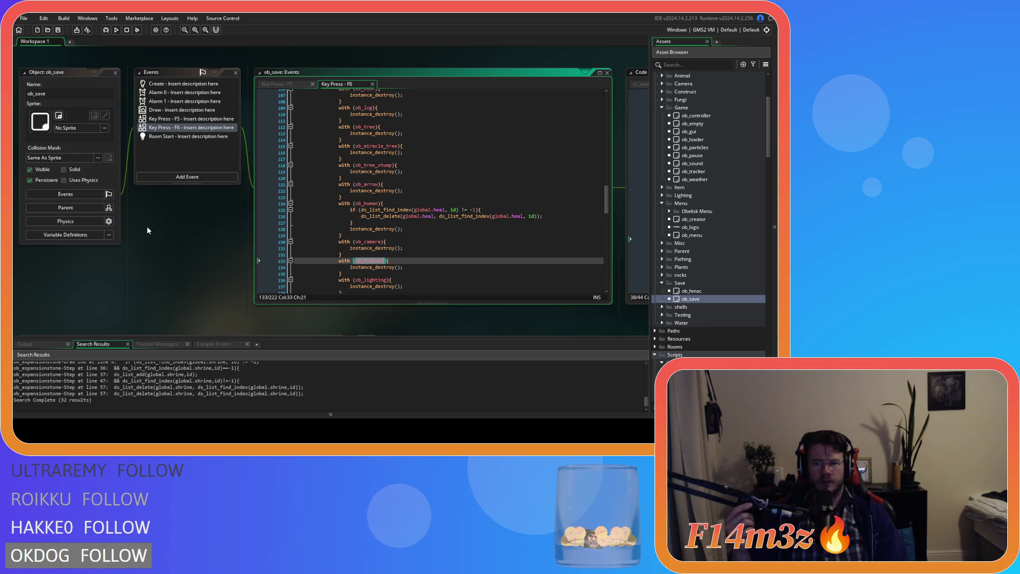
scroll(147, 226, down, 5)
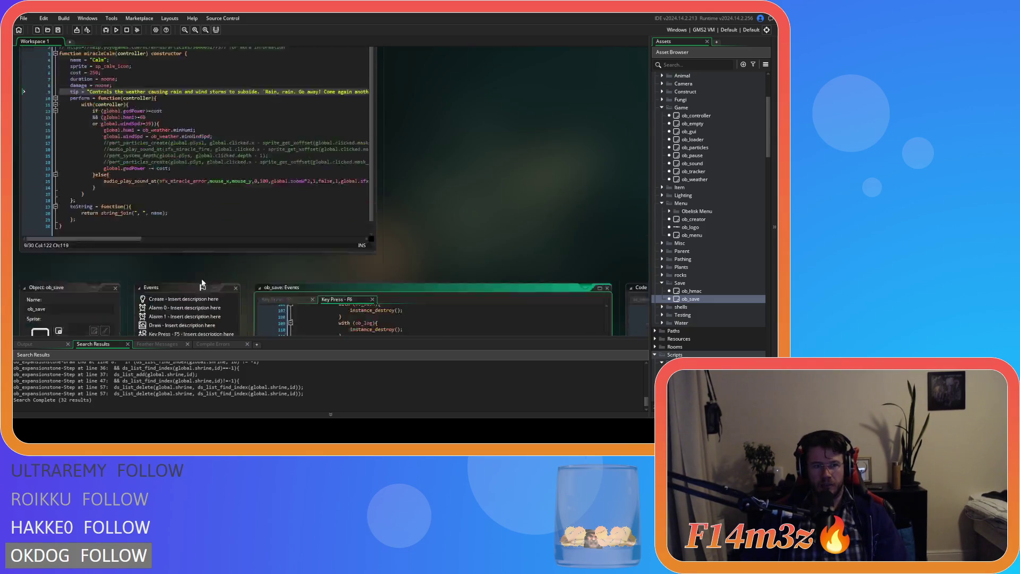
scroll(205, 285, up, 5)
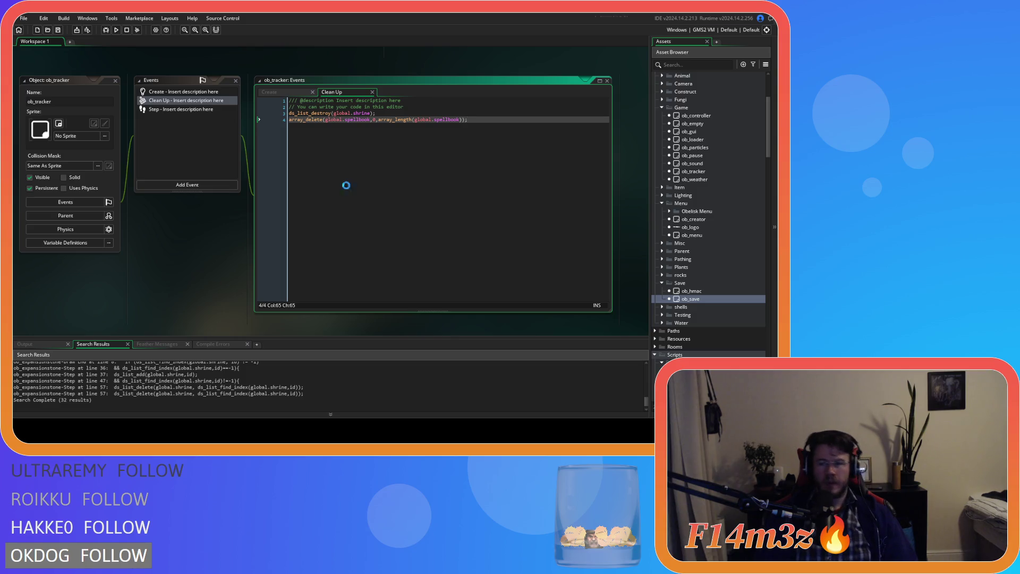
scroll(139, 230, down, 10)
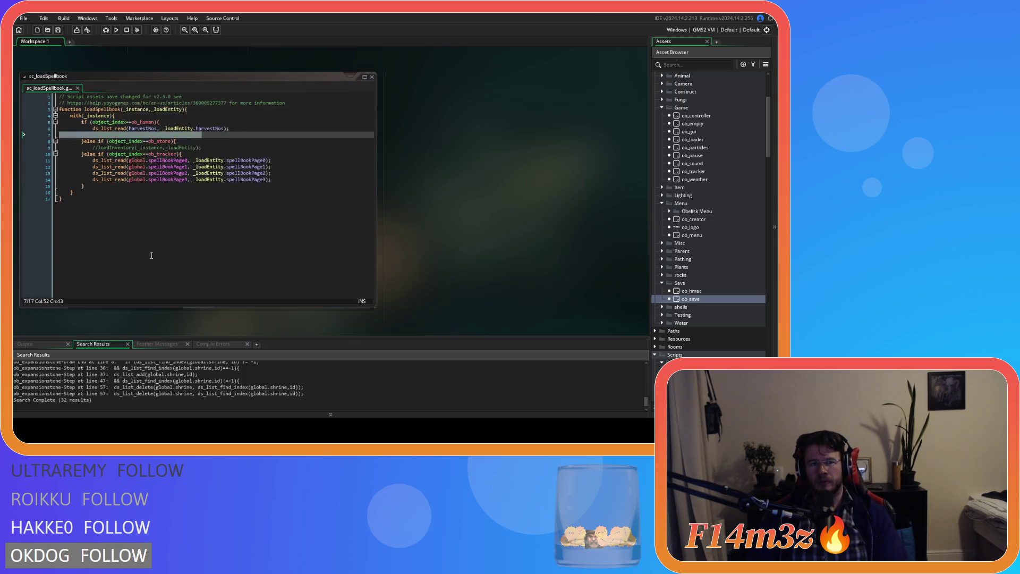
scroll(246, 280, down, 10)
scroll(246, 281, up, 5)
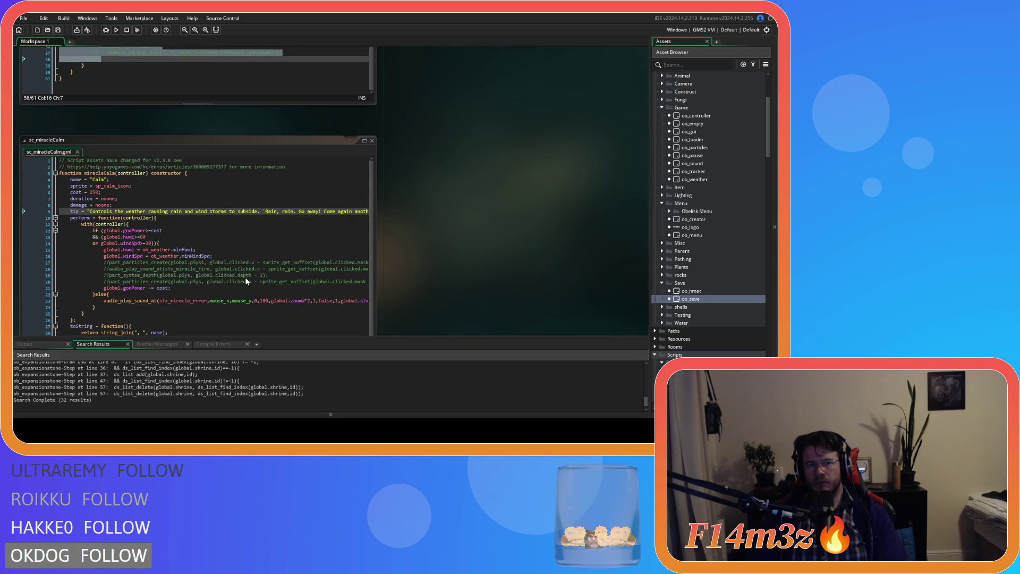